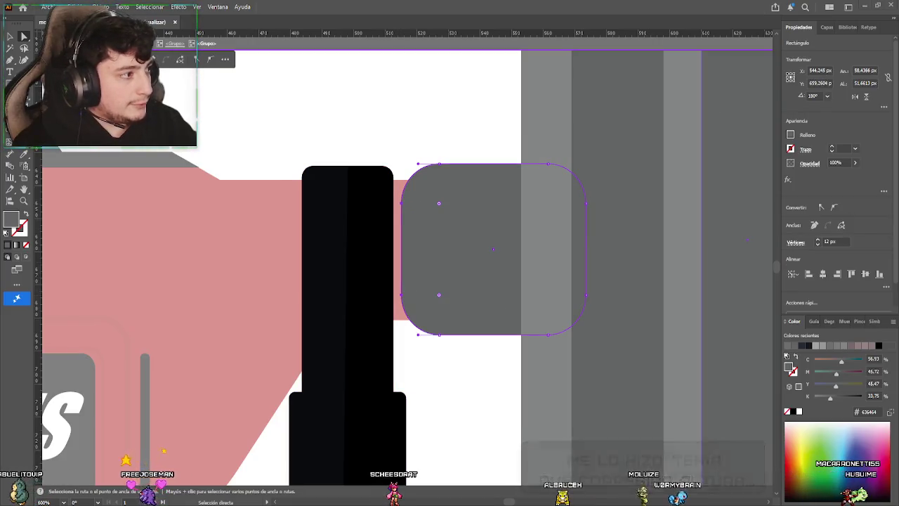
Remove the grey connector's rounded left corner anchors so its left side is square, then zoom out
left_click(814, 225)
key("ctrl+z")
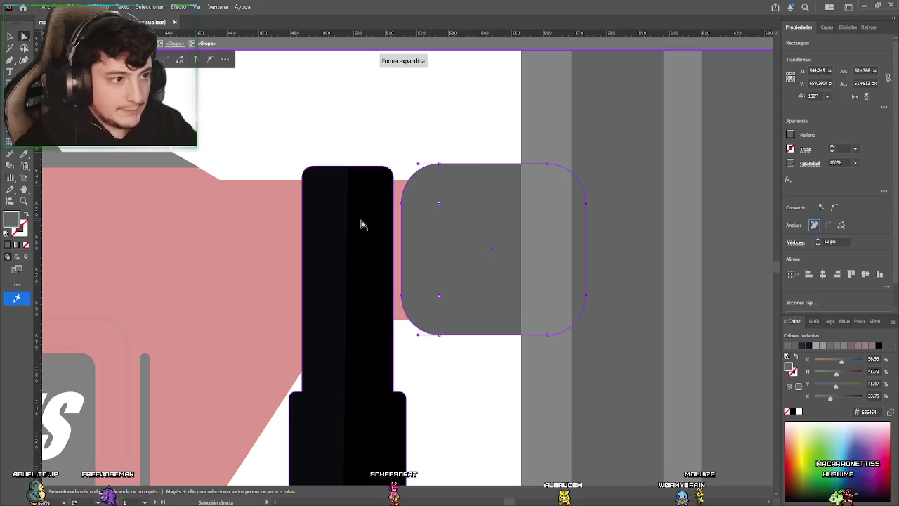
key("ctrl+shift+z")
left_click(439, 166)
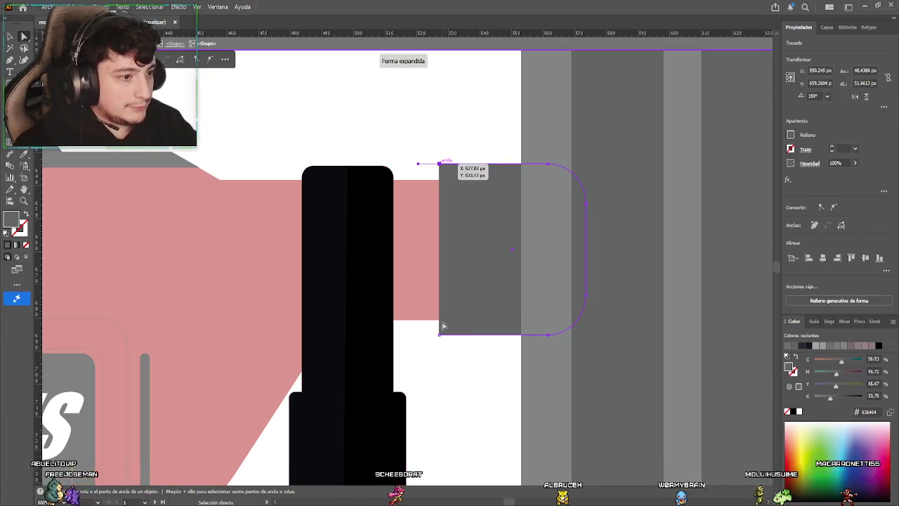
left_click(828, 226)
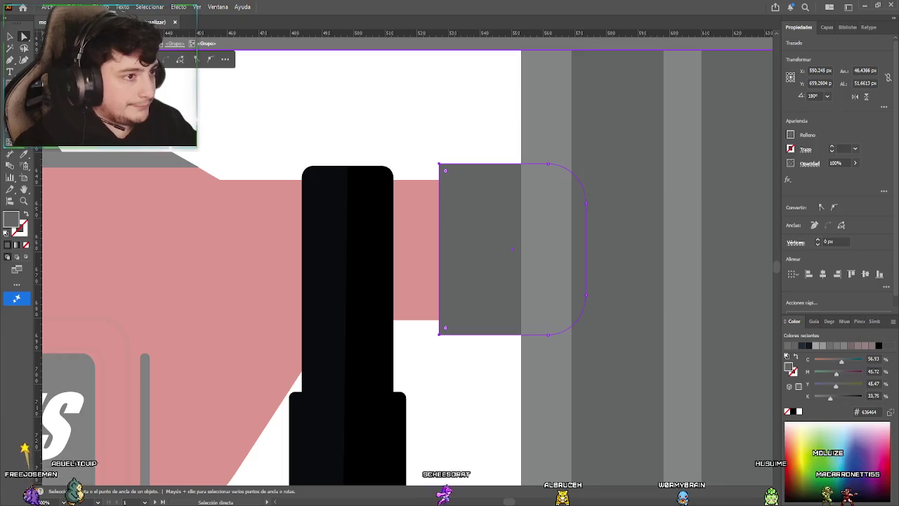
key("Escape")
key("Escape")
scroll(286, 237, "down", 5)
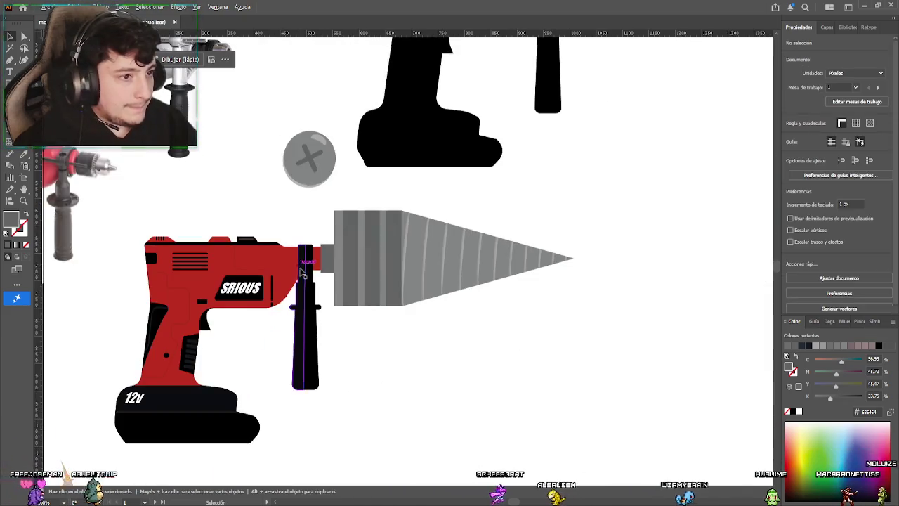
Inside the isolated bit group, stretch the grey connector's left edge further left toward the black handle
left_click(336, 260)
scroll(335, 259, "up", 5)
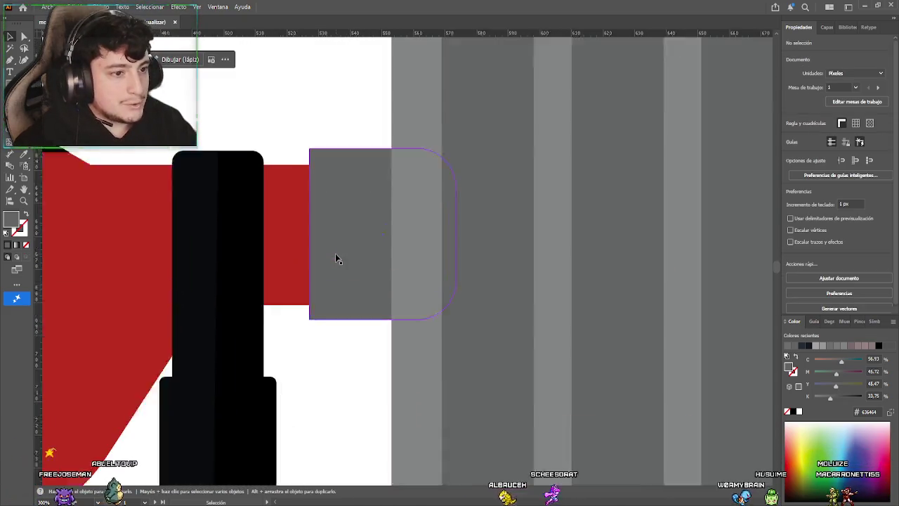
left_click(336, 254)
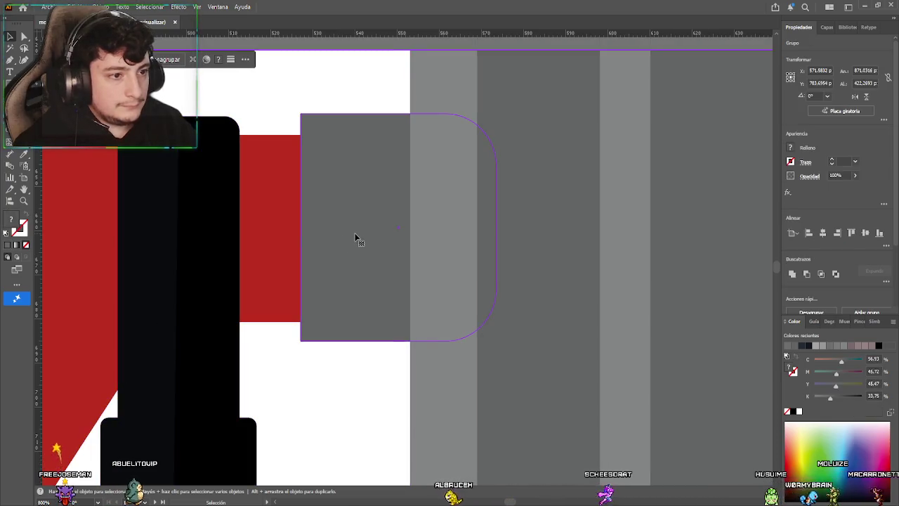
double_click(359, 238)
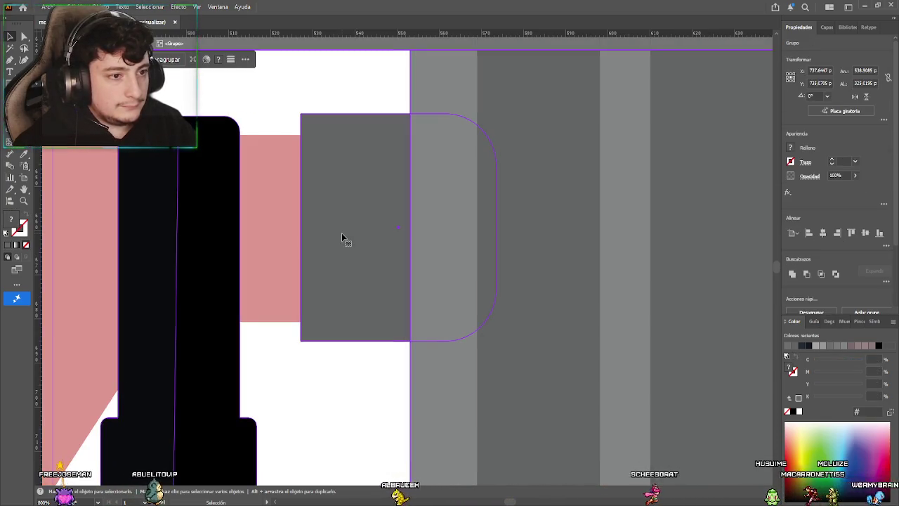
left_click(342, 236)
left_click_drag(300, 227, 265, 230)
double_click(247, 91)
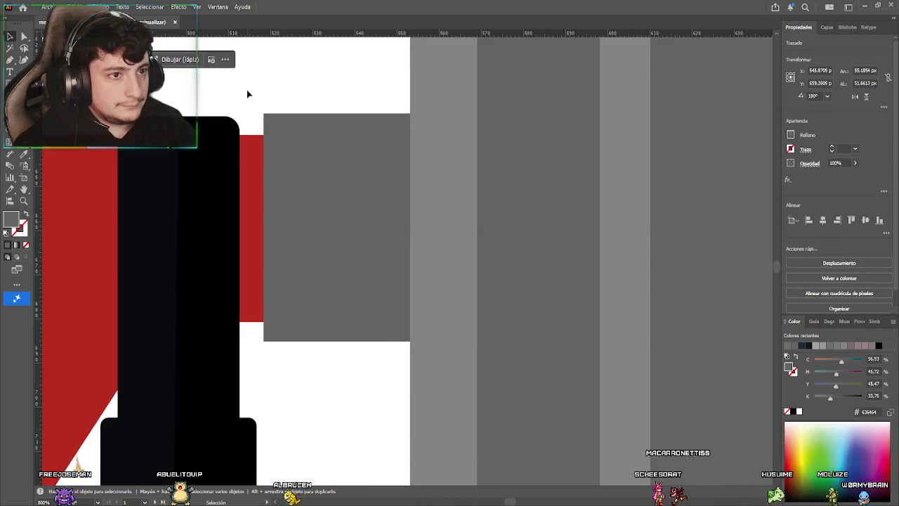
scroll(299, 243, "down", 7)
scroll(298, 242, "down", 1)
scroll(316, 278, "up", 2)
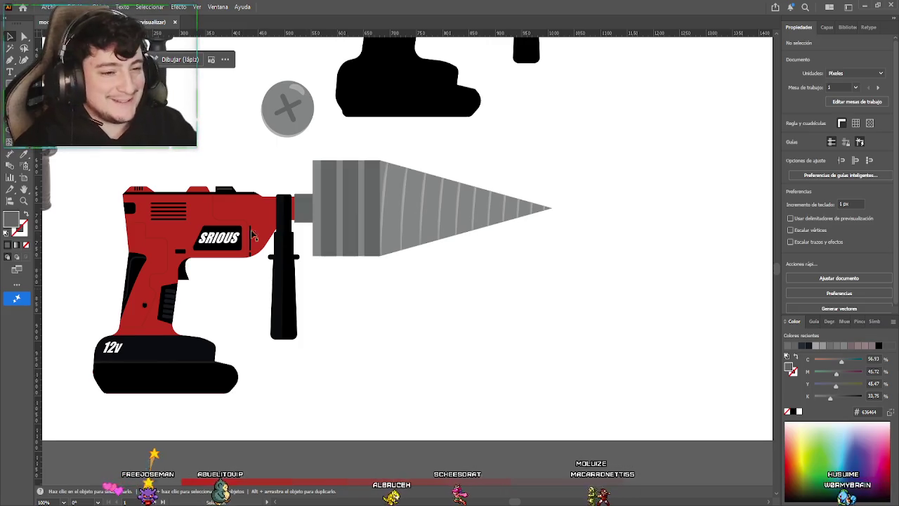
mouse_move(165, 174)
left_mouse_down()
mouse_move(237, 186)
mouse_move(314, 150)
left_mouse_up()
scroll(269, 181, "up", 3)
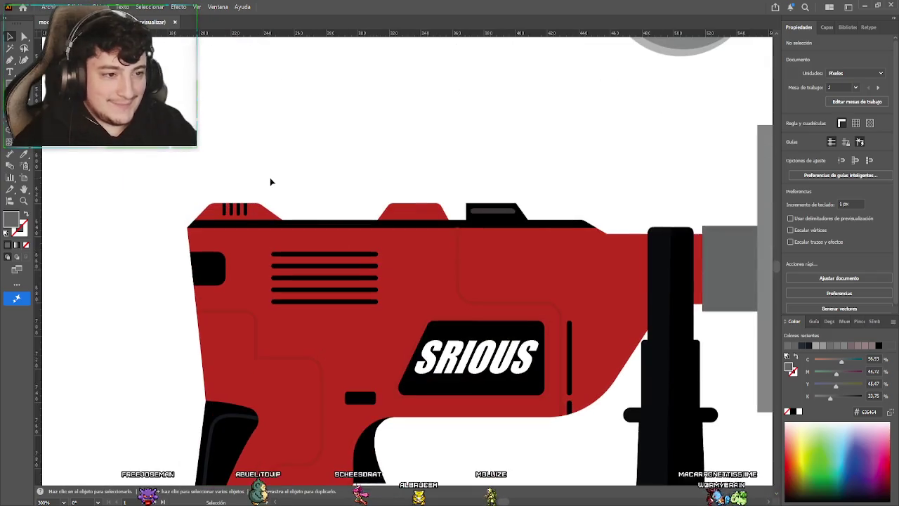
scroll(320, 149, "up", 1)
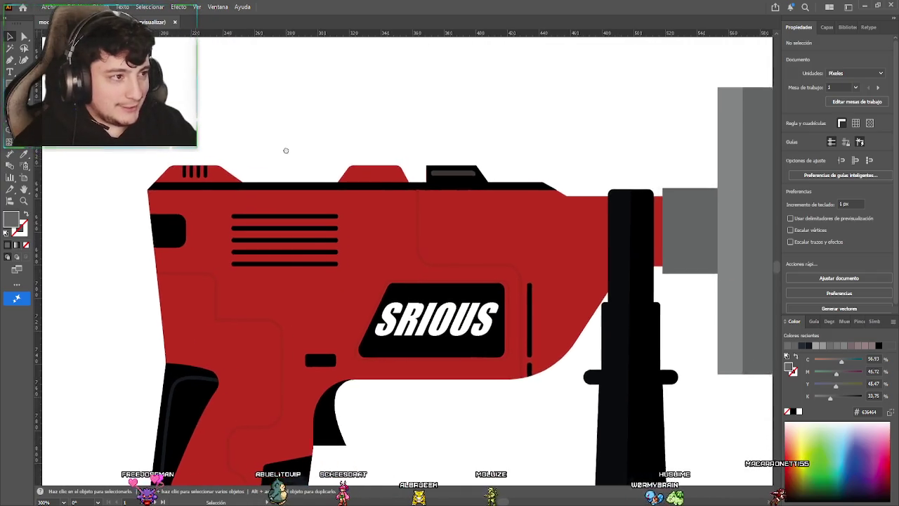
scroll(323, 173, "up", 1)
scroll(380, 175, "up", 1)
scroll(370, 233, "up", 1)
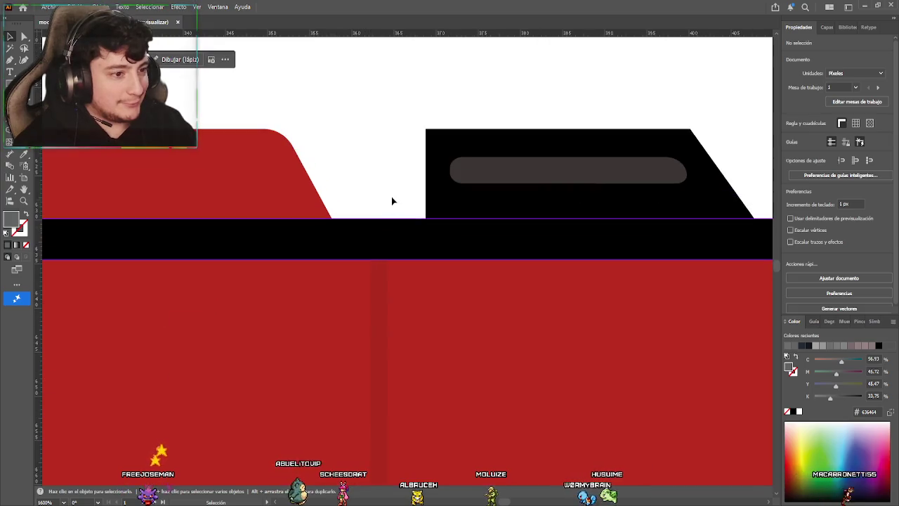
scroll(390, 210, "down", 3)
scroll(365, 211, "down", 2)
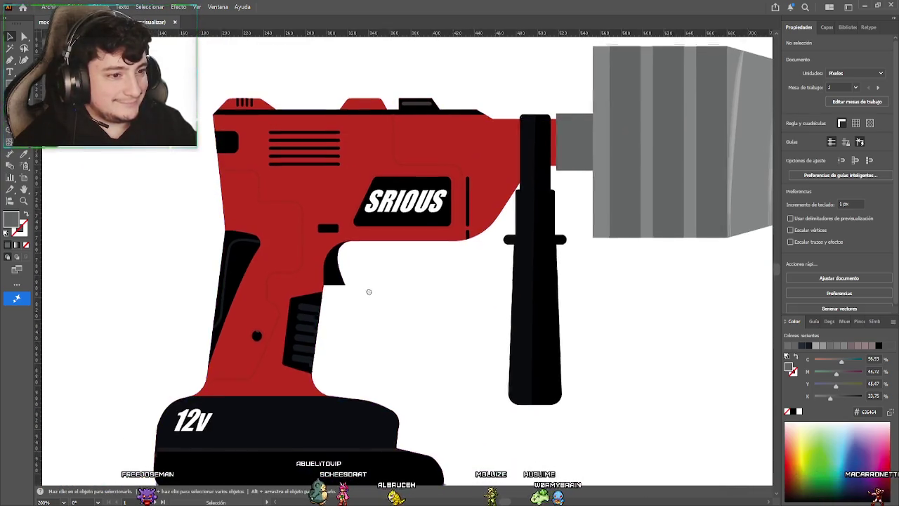
scroll(377, 289, "down", 1)
left_click_drag(378, 289, 389, 235)
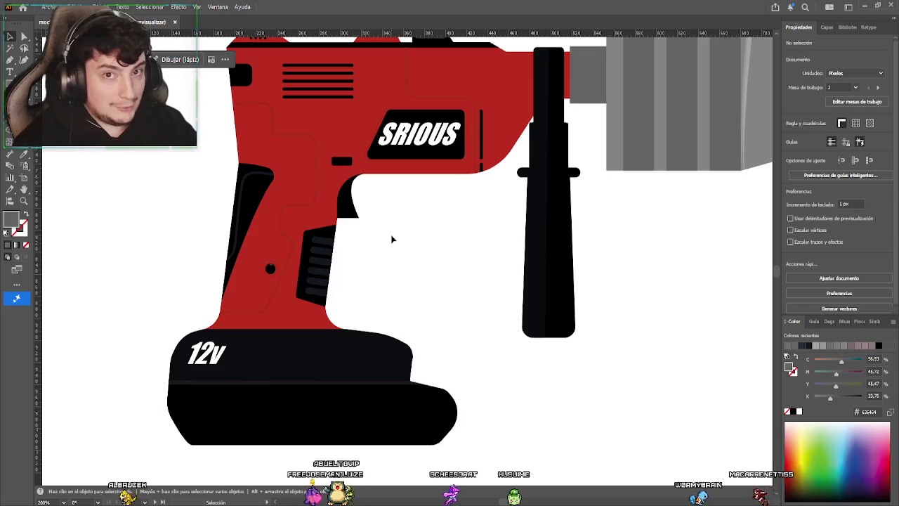
left_click_drag(392, 239, 412, 228)
mouse_move(443, 259)
left_mouse_down()
mouse_move(435, 234)
mouse_move(415, 236)
mouse_move(401, 257)
mouse_move(427, 267)
left_mouse_up()
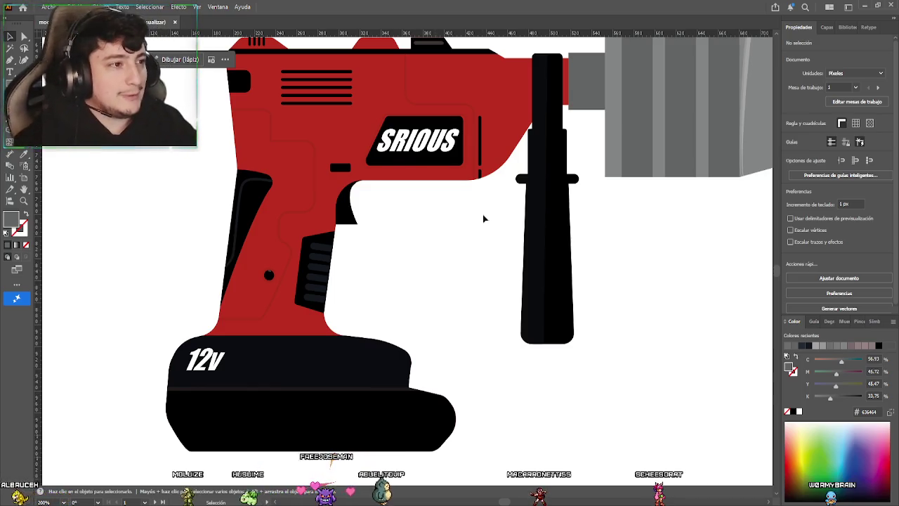
scroll(483, 214, "up", 1)
scroll(466, 245, "up", 1)
scroll(474, 192, "up", 1)
scroll(454, 234, "up", 1)
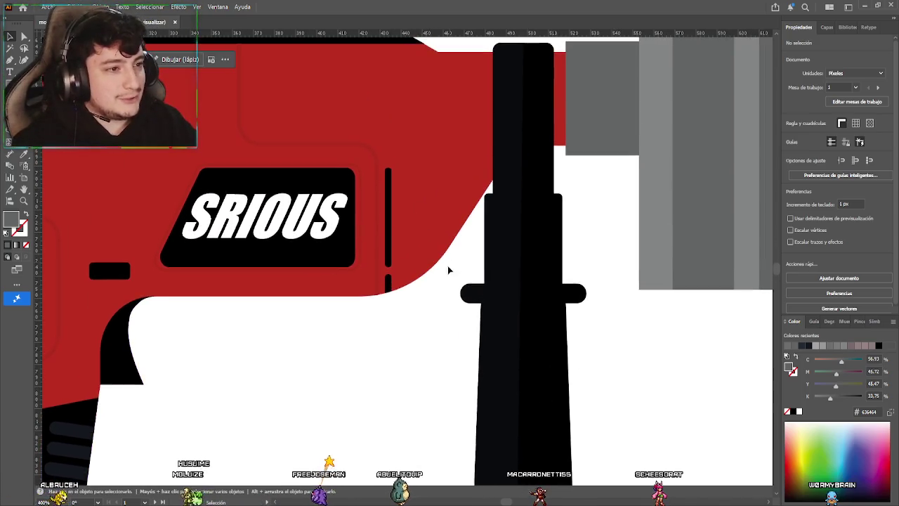
Nudge the small black bar and the tall thin stripe slightly right, then deselect them
left_click(390, 283)
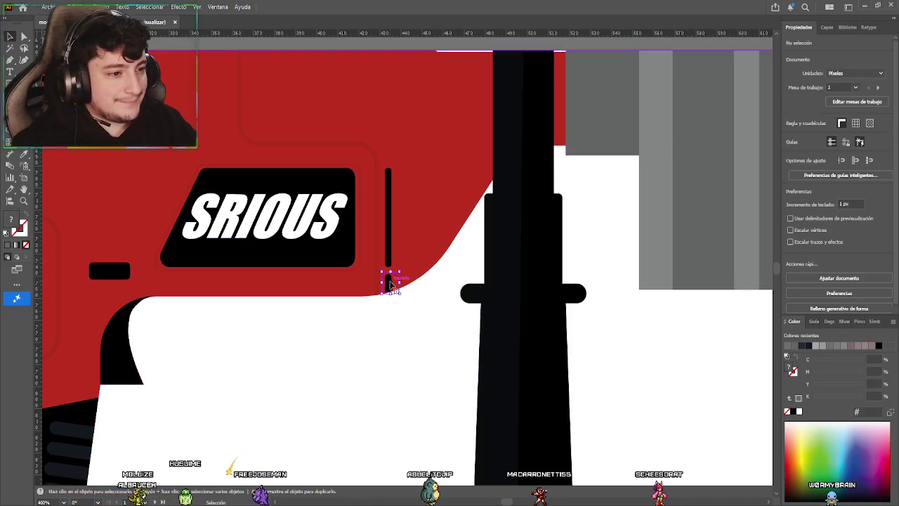
left_click(388, 237, "shift")
left_click_drag(389, 237, 396, 236)
left_click(428, 301)
Pan across the drill body to bring the bit and connector into view
scroll(436, 311, "down", 2)
mouse_move(436, 311)
left_mouse_down()
mouse_move(359, 341)
mouse_move(390, 340)
left_mouse_up()
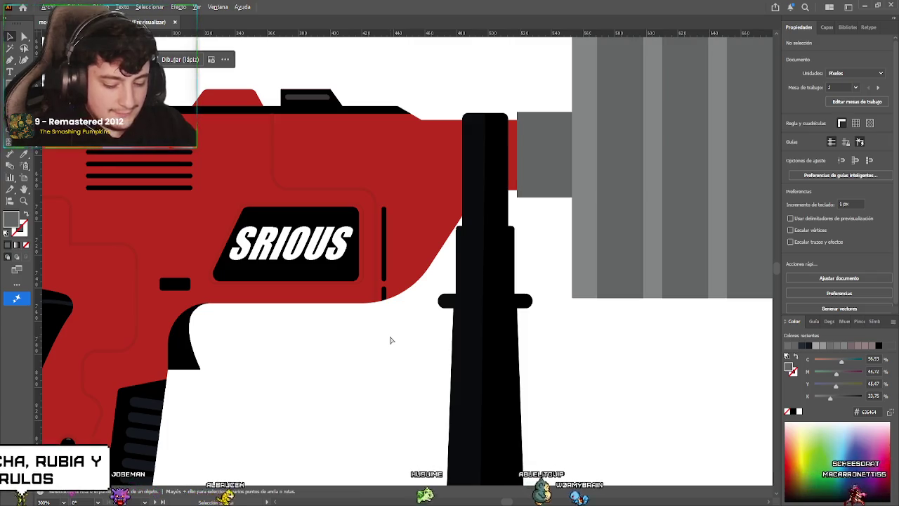
key("a")
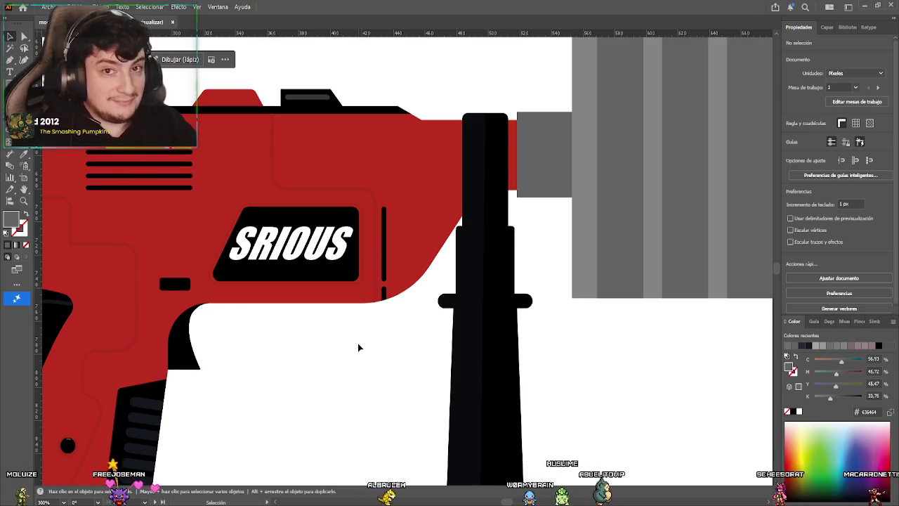
scroll(362, 346, "left", 2)
mouse_move(363, 343)
left_mouse_down()
mouse_move(431, 307)
mouse_move(420, 264)
mouse_move(372, 283)
mouse_move(276, 359)
left_mouse_up()
scroll(425, 327, "down", 2)
left_click_drag(421, 249, 415, 276)
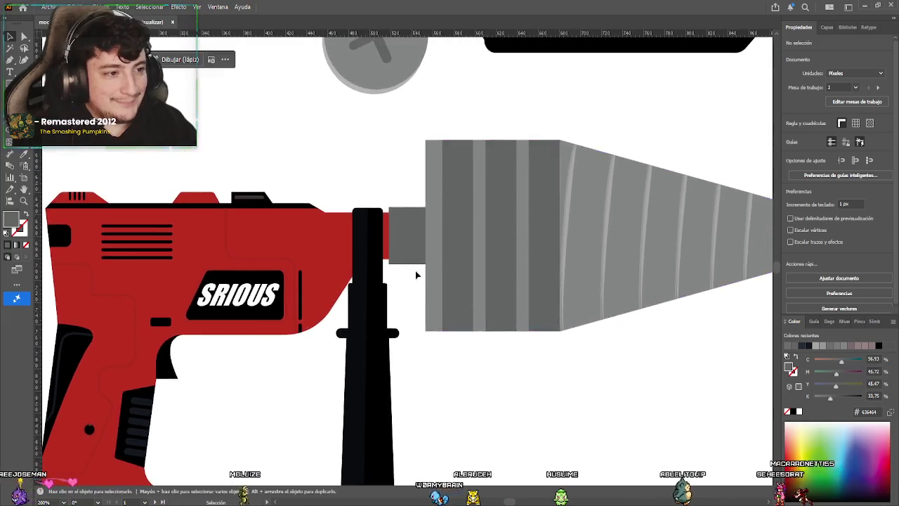
scroll(419, 261, "up", 1)
scroll(422, 232, "up", 1)
scroll(419, 223, "up", 1)
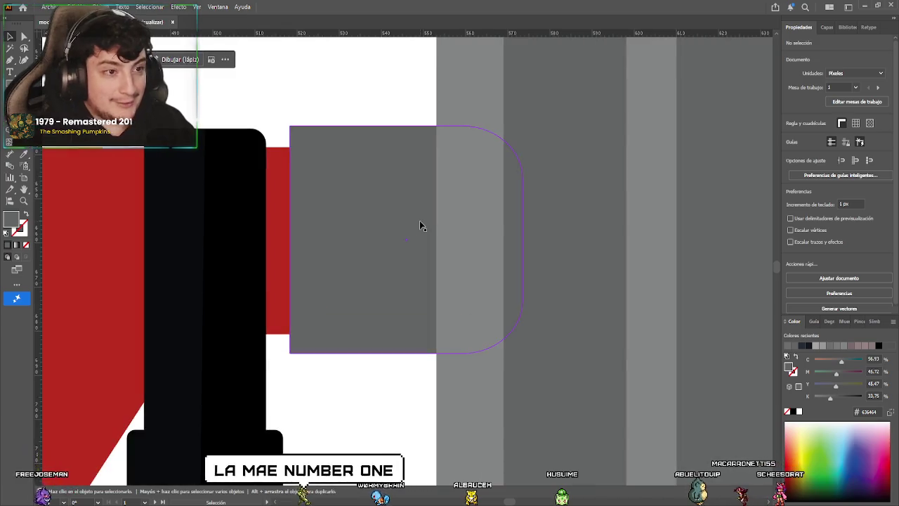
Zoom in on the grey connector rectangle, selecting and deselecting it to inspect
scroll(414, 226, "left", 2)
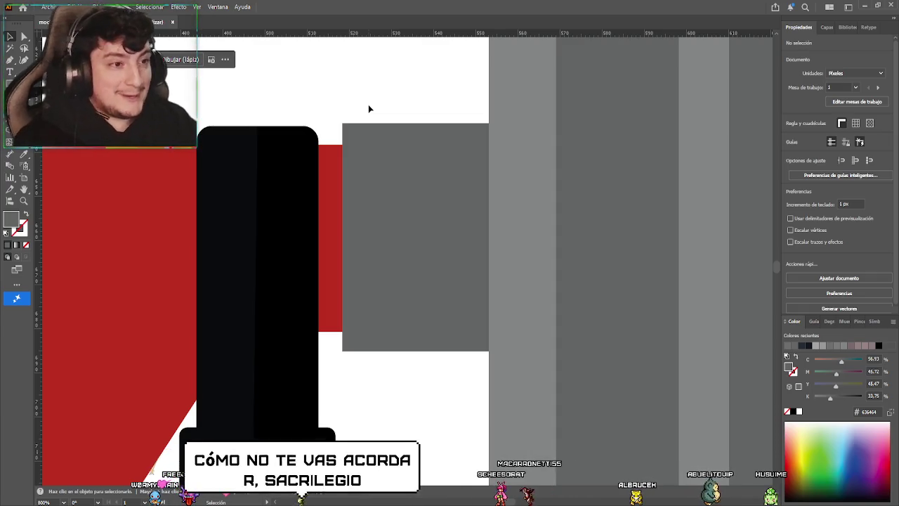
left_click(413, 196)
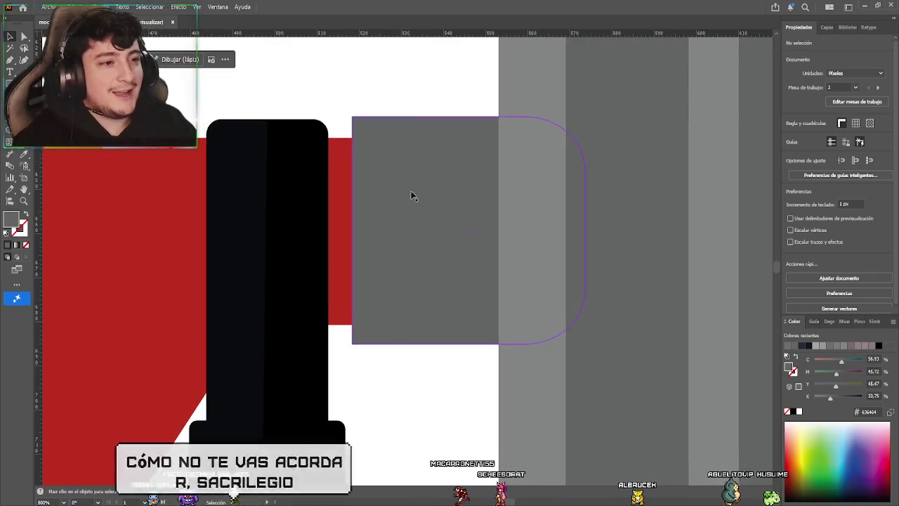
scroll(431, 216, "down", 1)
scroll(435, 215, "down", 1)
scroll(337, 219, "down", 2)
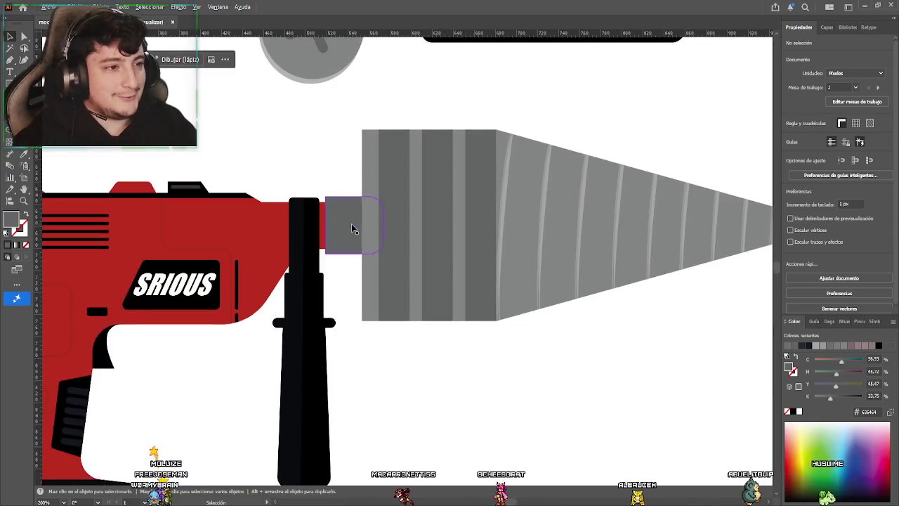
scroll(353, 228, "right", 1)
left_click(308, 175)
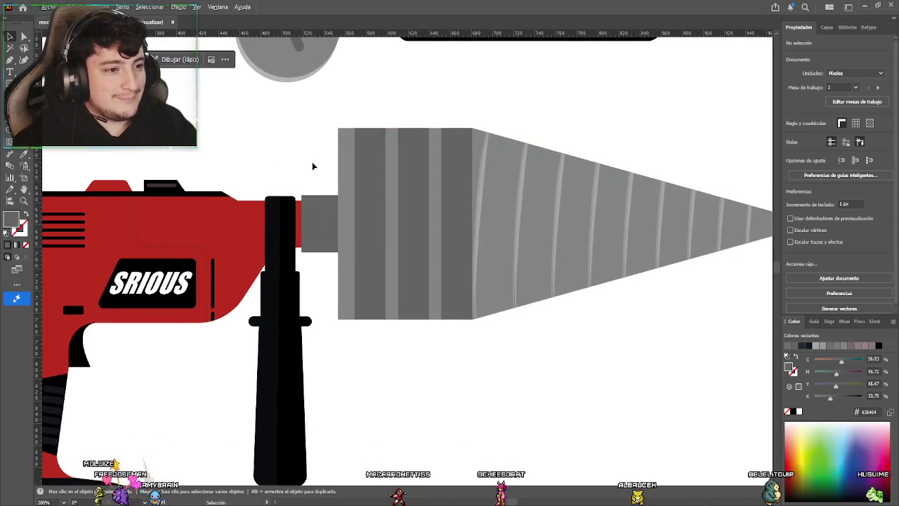
Select the large drill bit group behind the connector and enter its isolation mode
scroll(322, 185, "up", 3)
scroll(352, 210, "down", 1)
left_click(364, 187)
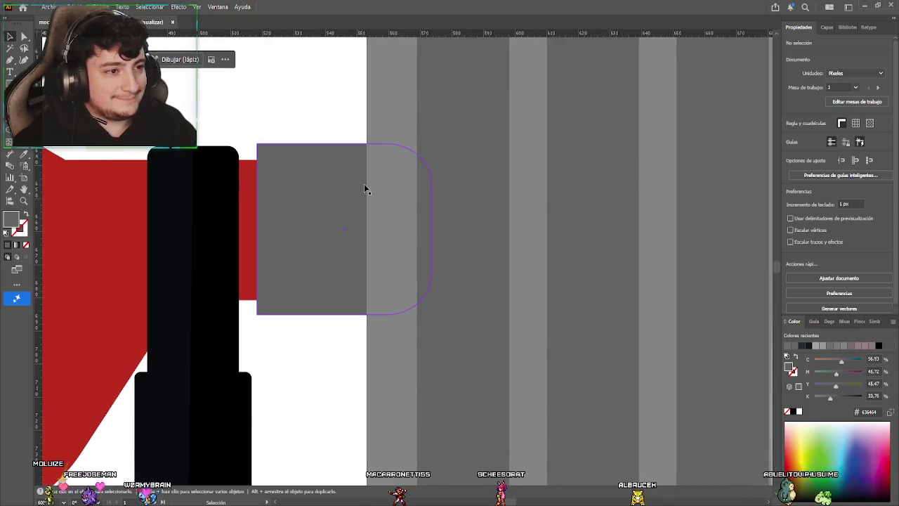
left_click(375, 128)
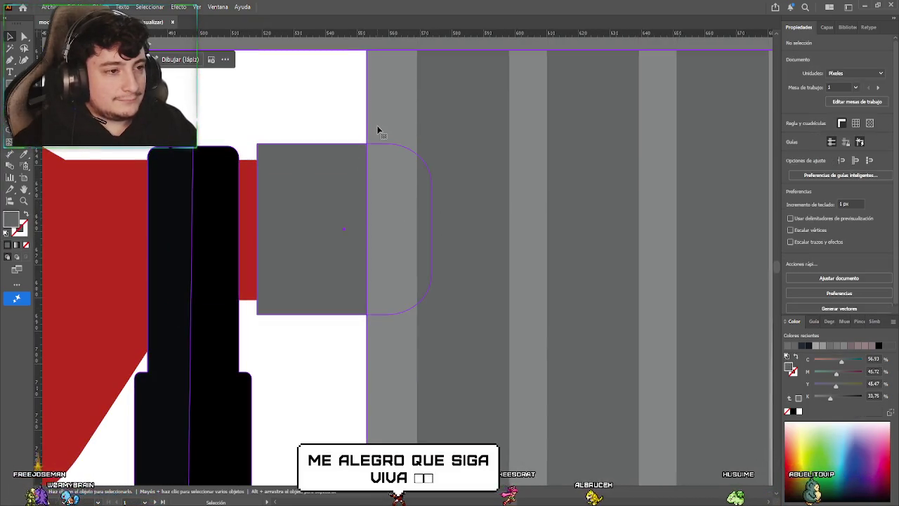
double_click(377, 130)
double_click(382, 132)
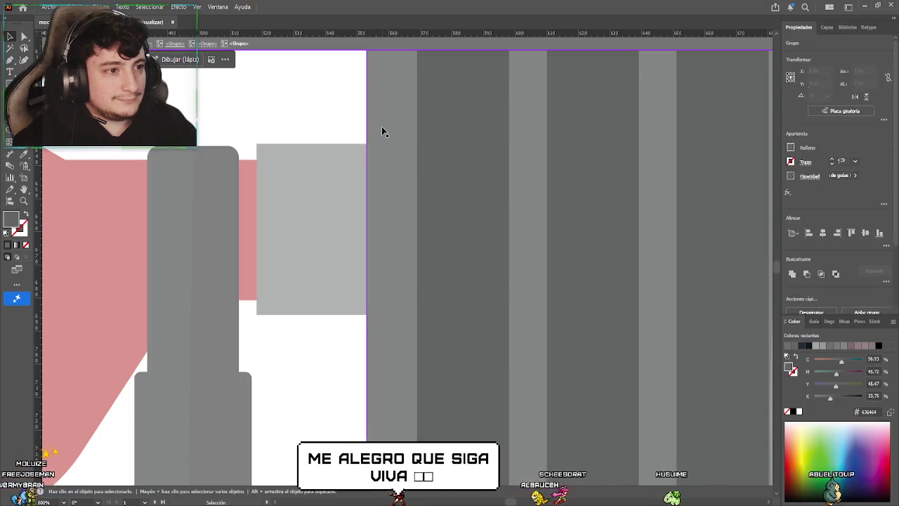
Draw a thin four-point shape with the Pen tool along the connector's right edge
key("p")
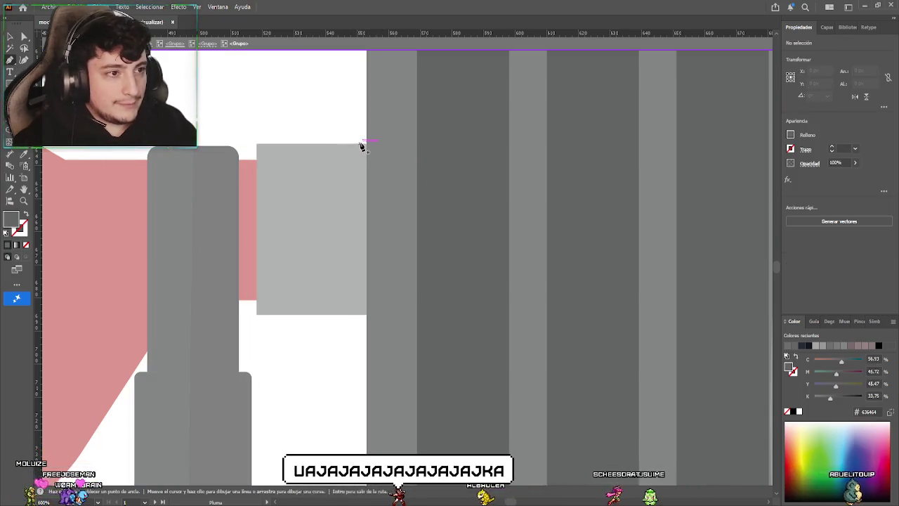
left_click(356, 145)
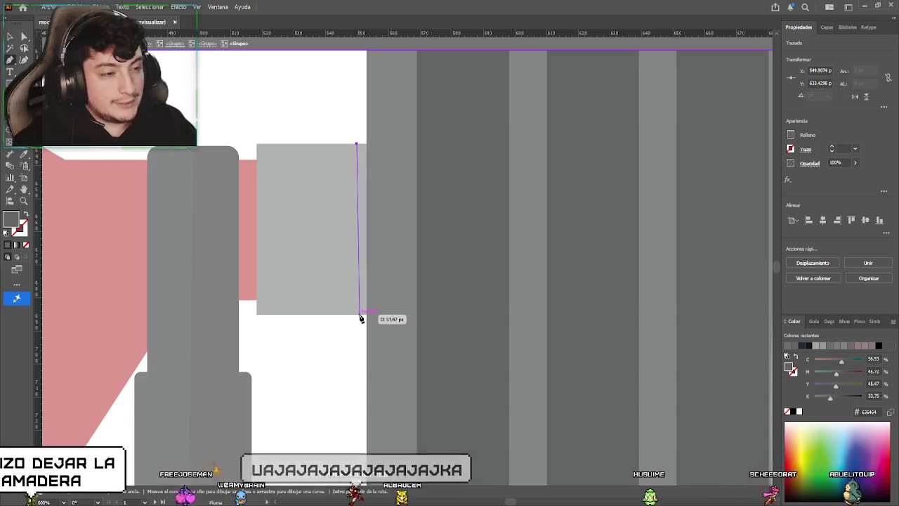
left_click(354, 314)
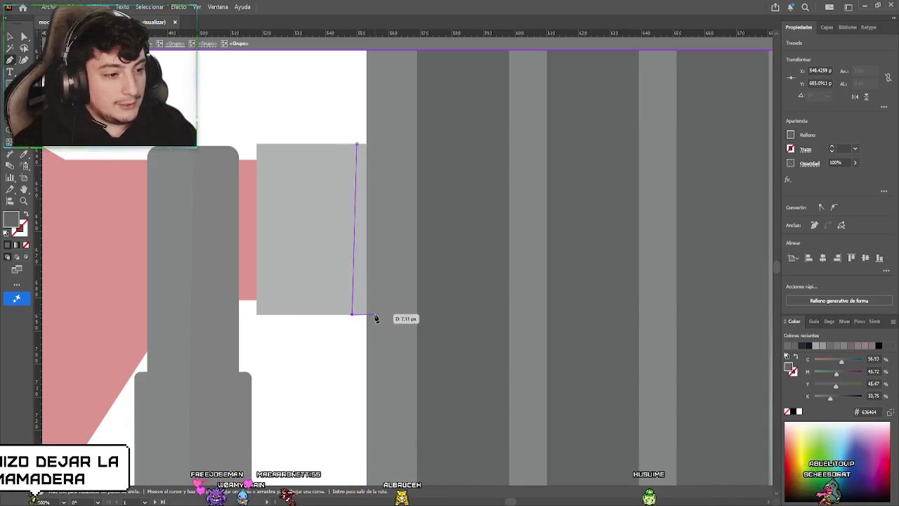
left_click(374, 314)
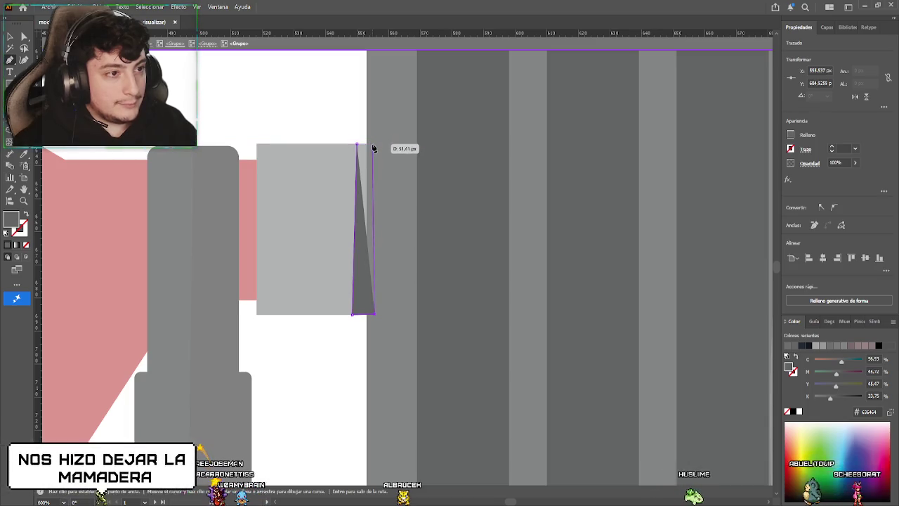
left_click(370, 144)
left_click(358, 145)
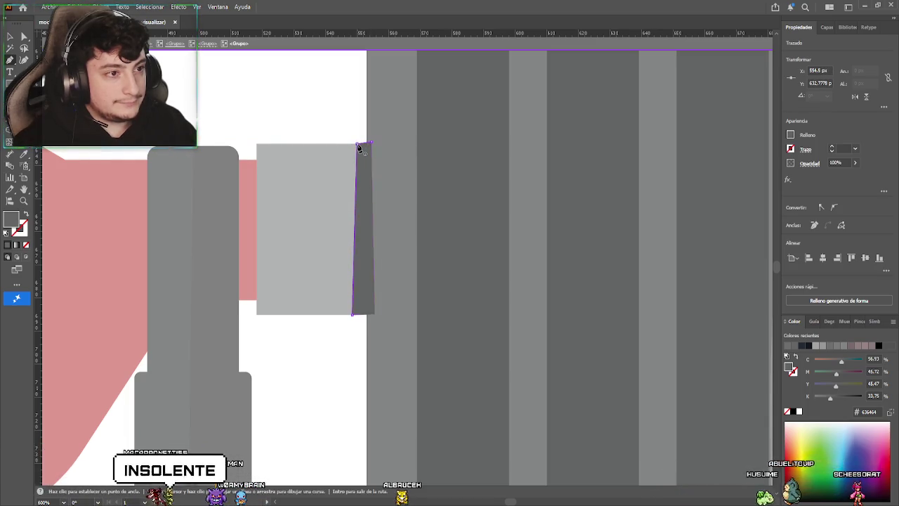
left_click(22, 38)
scroll(370, 145, "up", 1)
left_click_drag(372, 148, 373, 152)
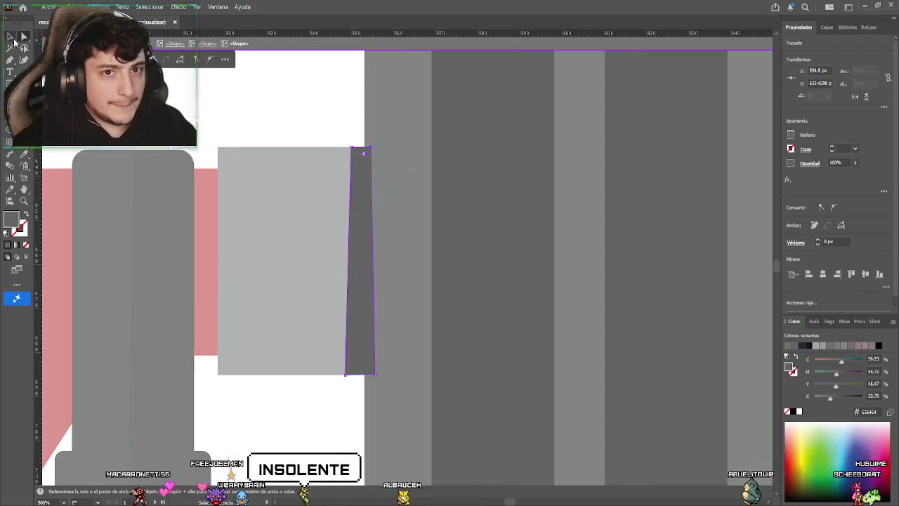
Fill the thin shape black at 30% opacity and exit isolation mode
left_click(10, 37)
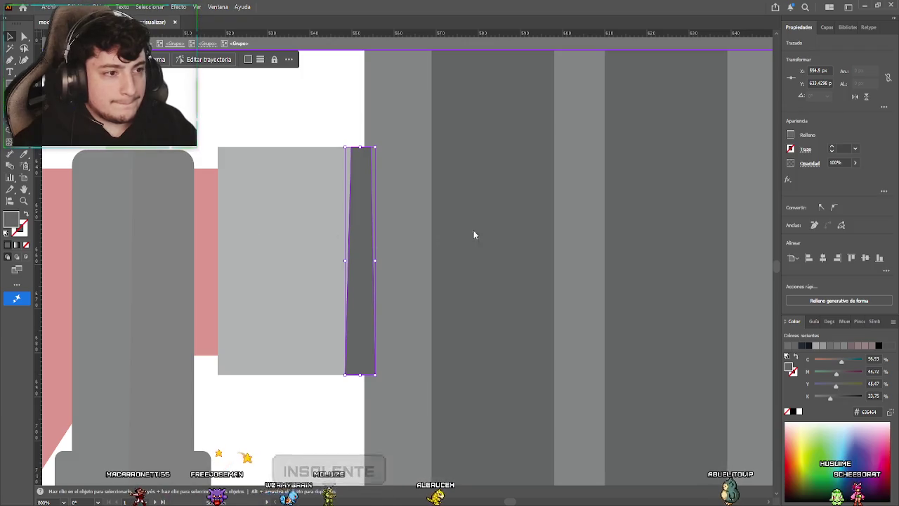
left_click(441, 262)
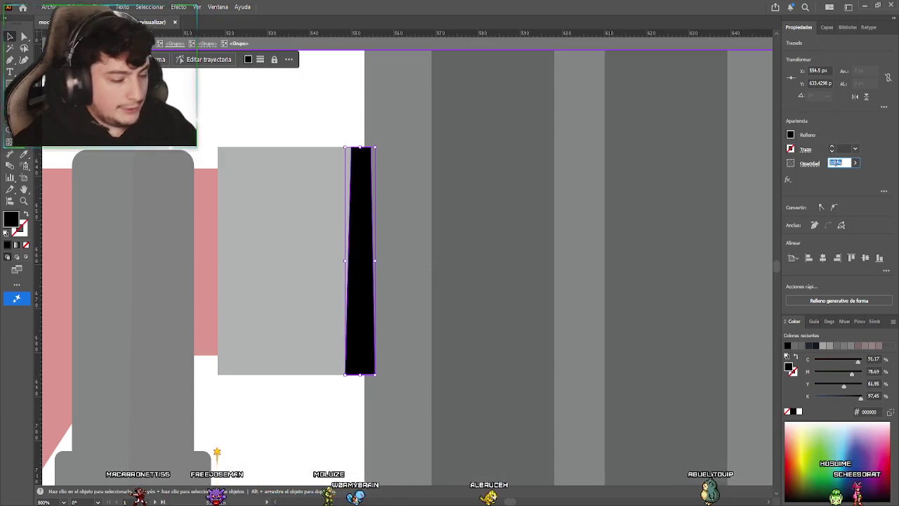
type("30")
key("Return")
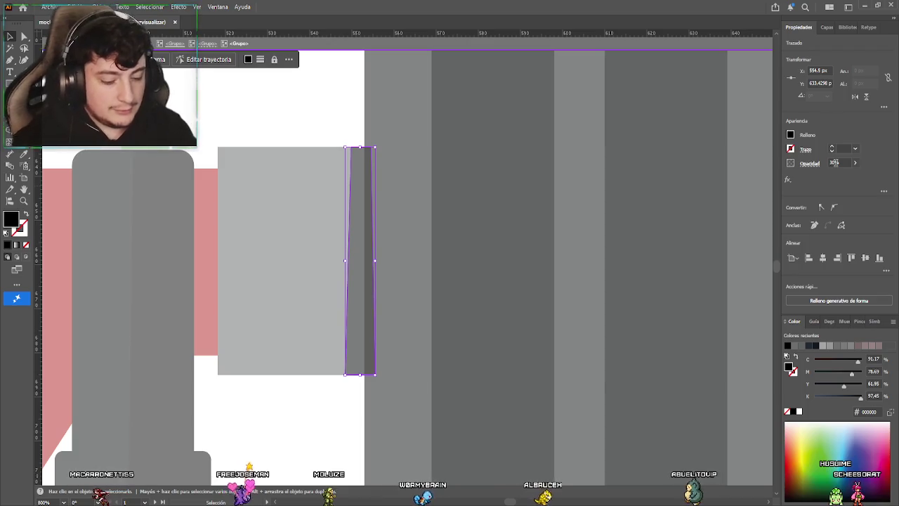
double_click(285, 418)
Zoom out and back in to review the shaded connector
scroll(320, 403, "down", 2)
scroll(317, 401, "down", 2)
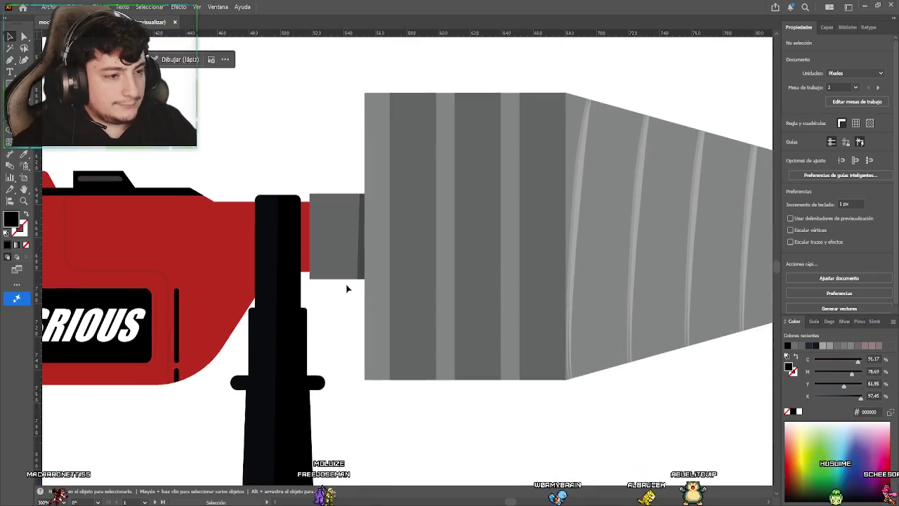
scroll(345, 287, "down", 1)
scroll(315, 300, "down", 1)
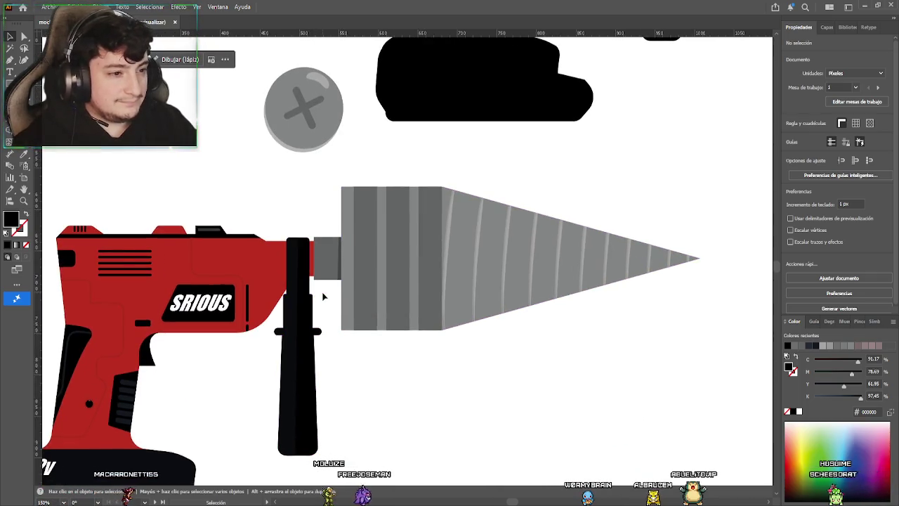
scroll(325, 292, "up", 3)
scroll(337, 253, "up", 2)
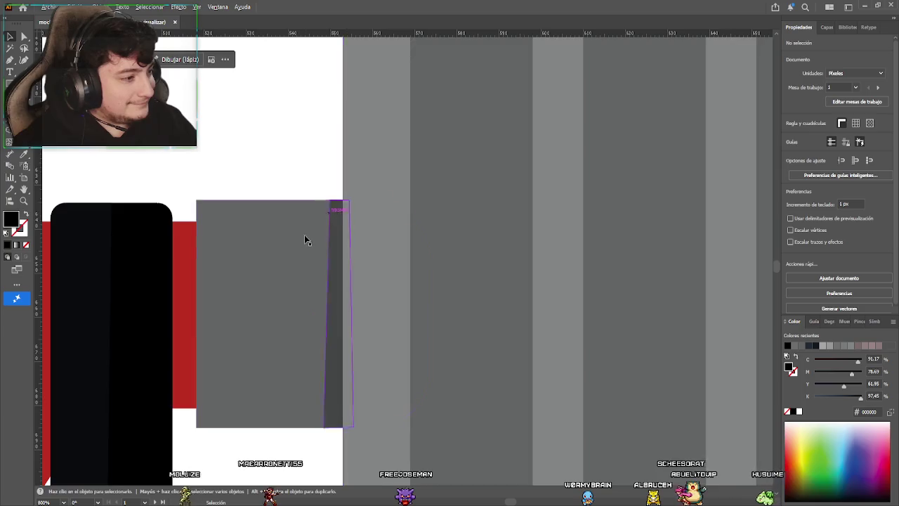
scroll(301, 256, "down", 3)
scroll(301, 332, "down", 1)
scroll(317, 312, "down", 1)
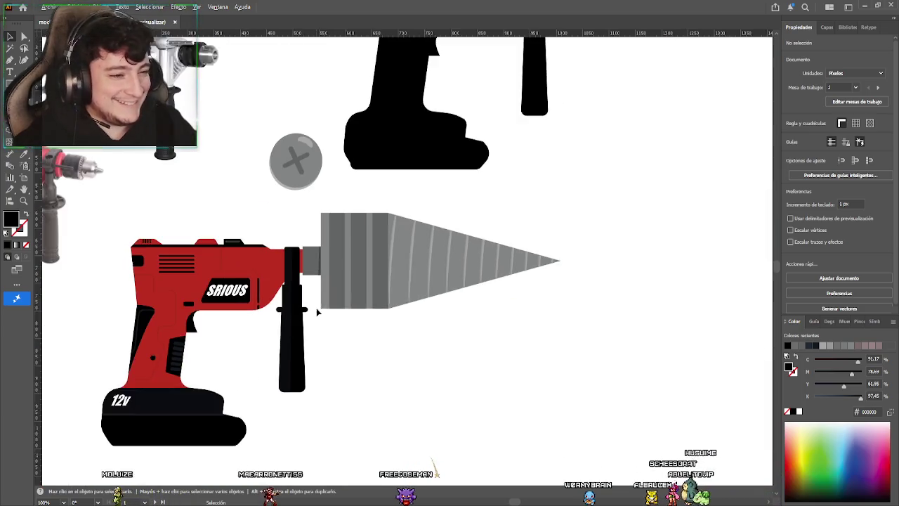
left_click_drag(350, 352, 360, 338)
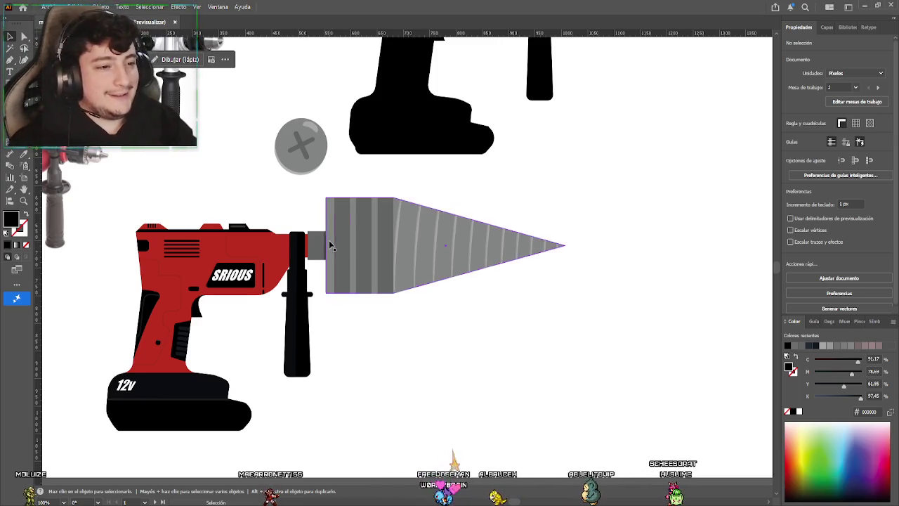
scroll(323, 242, "up", 2)
scroll(319, 242, "up", 4)
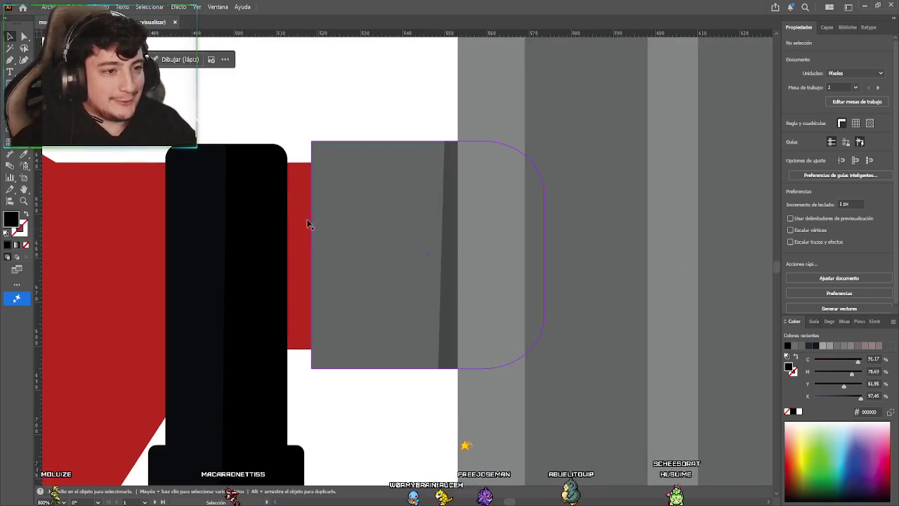
scroll(451, 166, "down", 3)
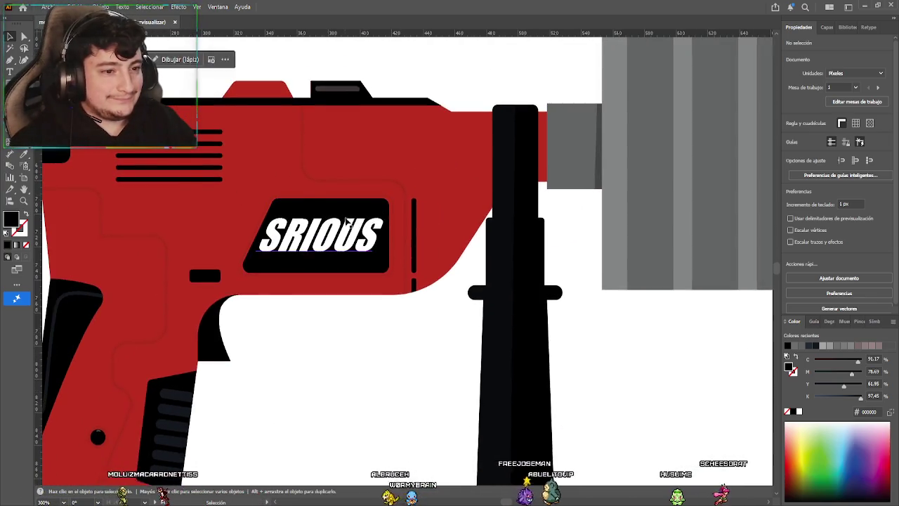
scroll(344, 199, "down", 2)
mouse_move(299, 220)
left_mouse_down()
mouse_move(348, 153)
mouse_move(308, 228)
left_mouse_up()
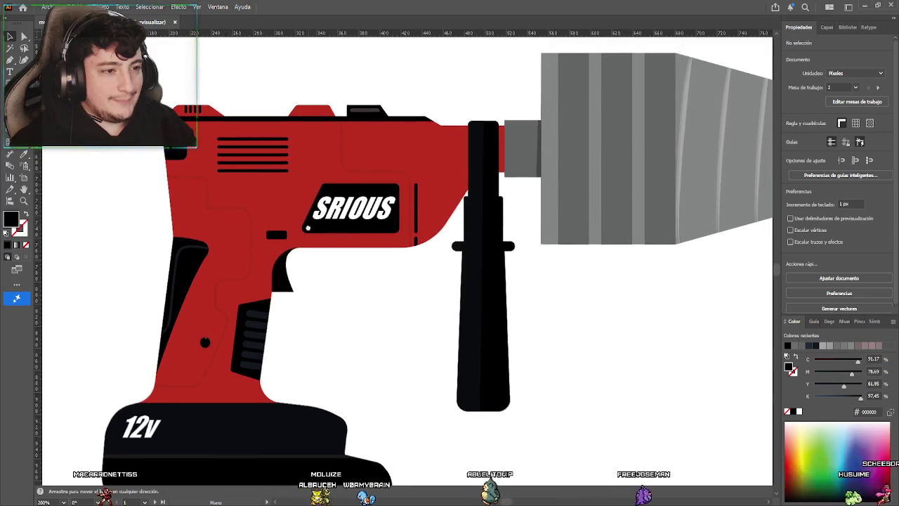
scroll(295, 261, "up", 2)
scroll(234, 204, "up", 2)
scroll(254, 220, "down", 1)
scroll(256, 209, "up", 2)
scroll(259, 211, "down", 2)
scroll(262, 213, "down", 1)
scroll(262, 211, "up", 2)
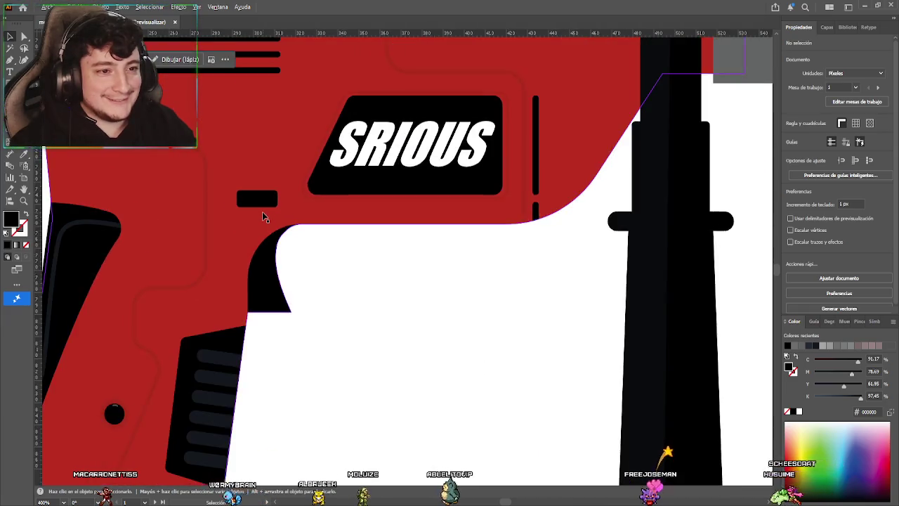
scroll(262, 212, "up", 3)
scroll(261, 213, "up", 1)
scroll(143, 173, "up", 1)
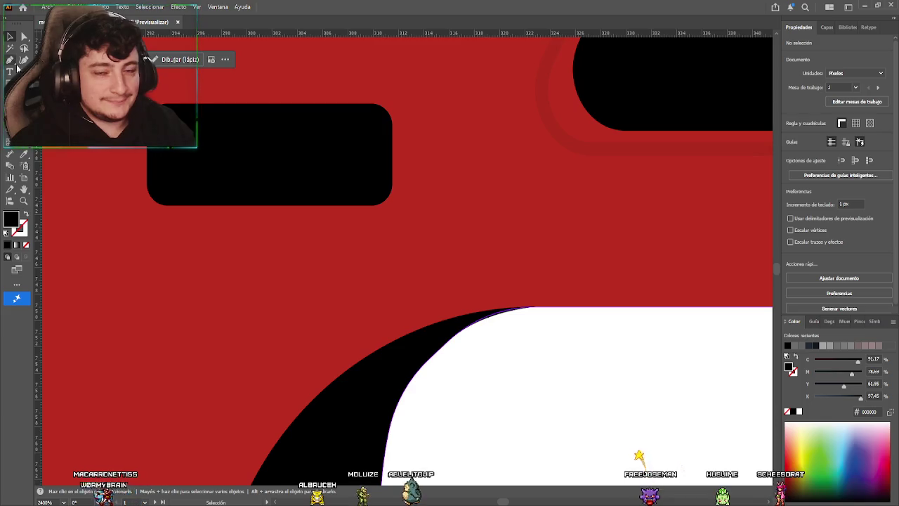
key("v")
double_click(263, 160)
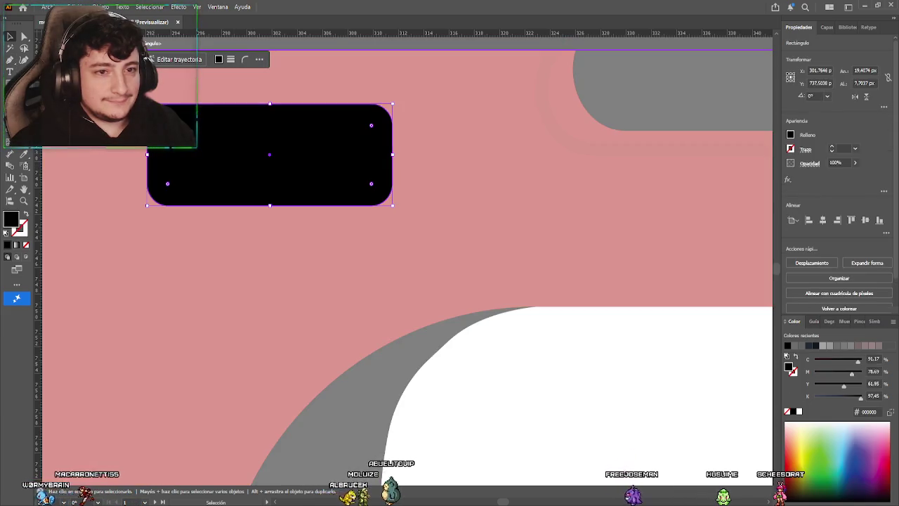
left_click(10, 60)
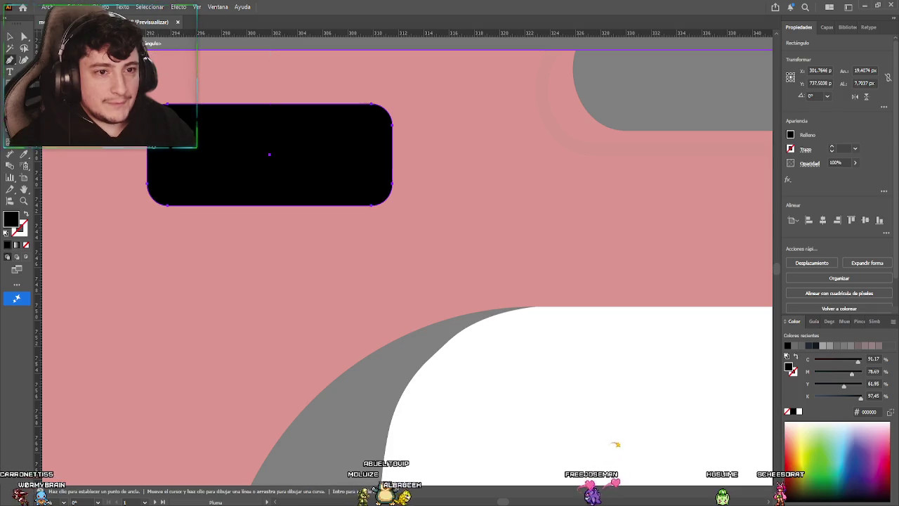
left_click(11, 37)
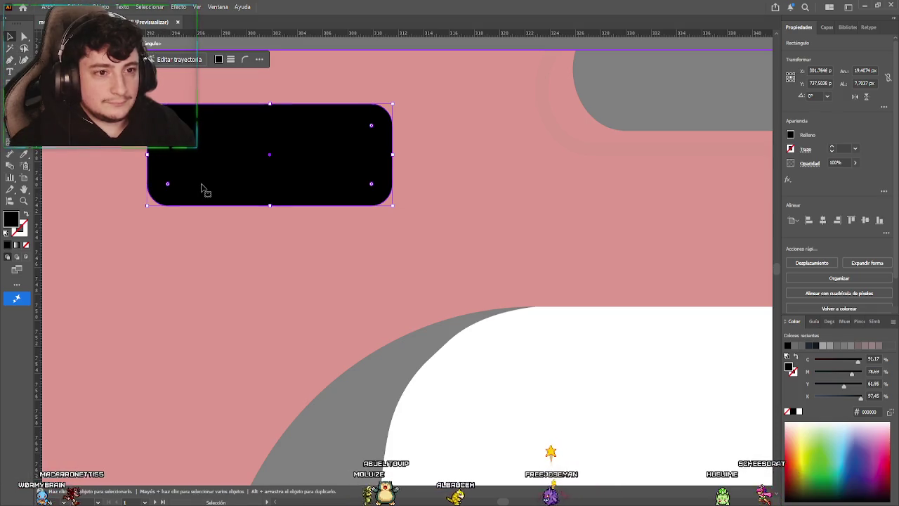
key("alt+Down")
key("Right")
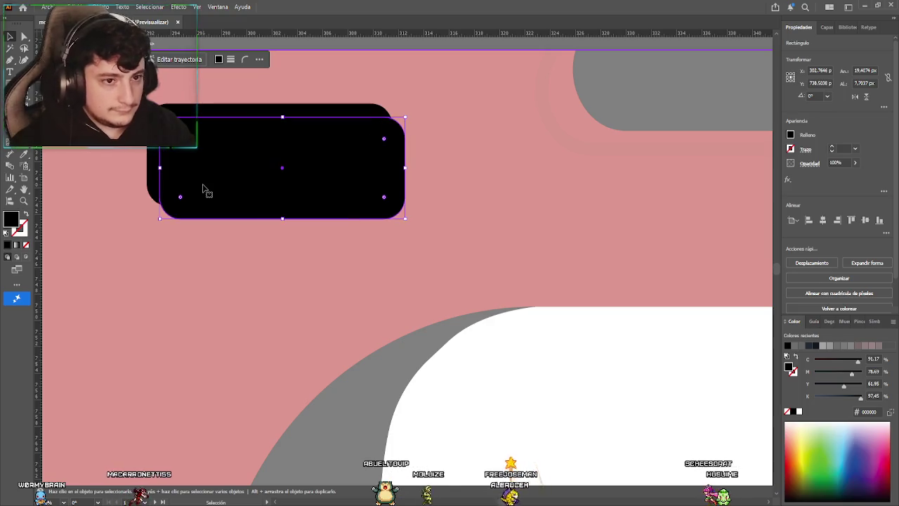
key("i")
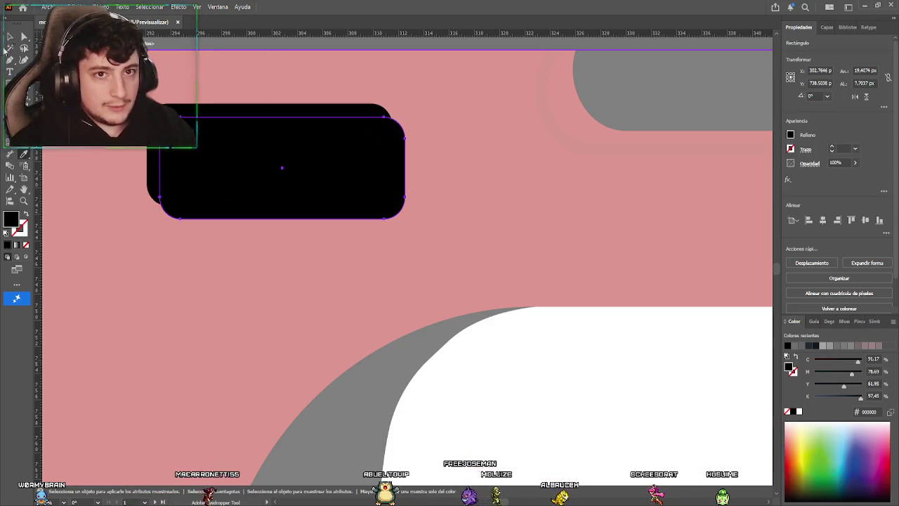
left_click(10, 37)
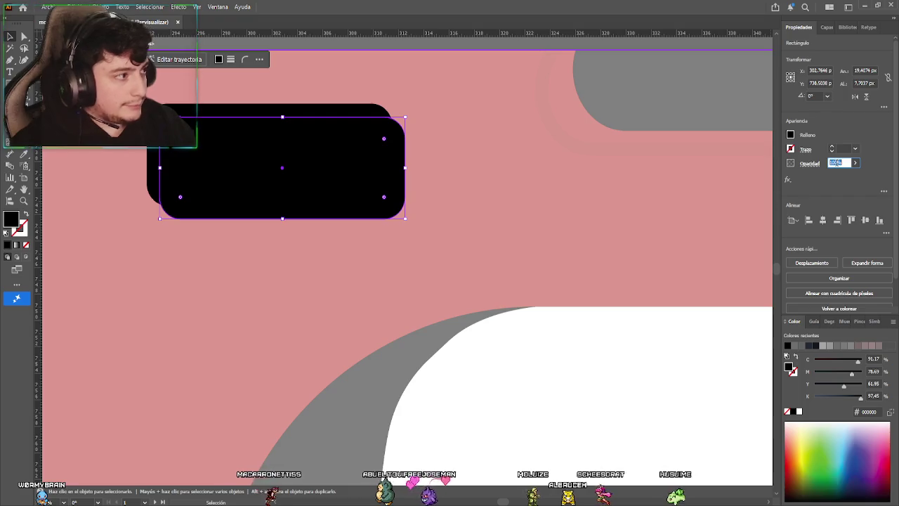
type("30")
key("Return")
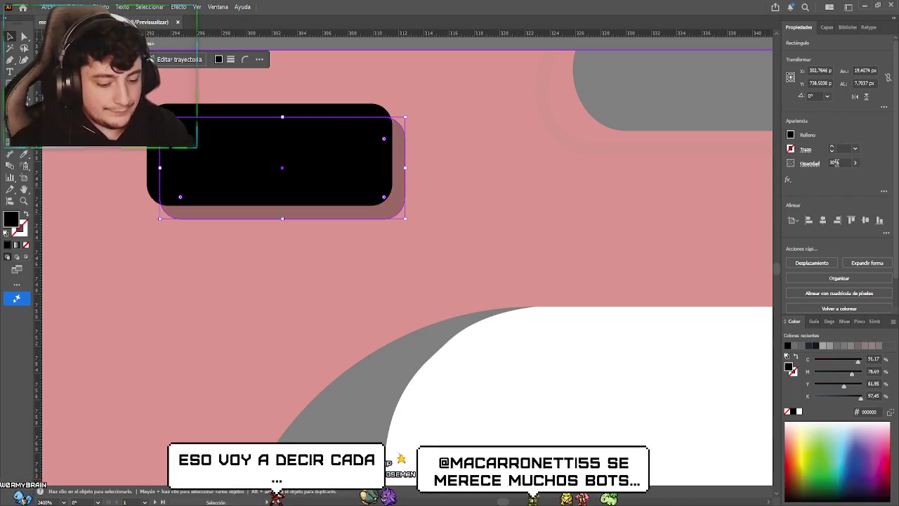
left_click(421, 248)
left_click(298, 200)
scroll(299, 200, "down", 2)
scroll(295, 210, "up", 1)
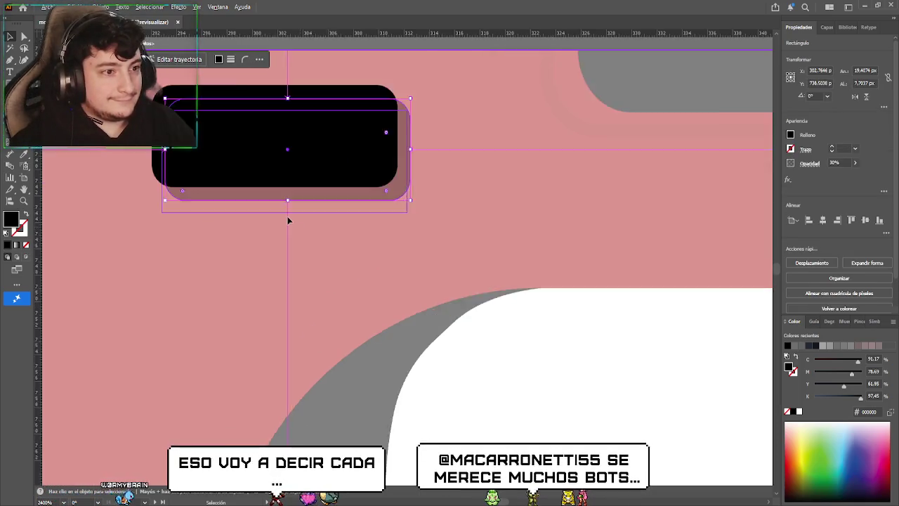
scroll(294, 205, "up", 1)
scroll(294, 205, "up", 1)
left_click_drag(370, 271, 347, 254)
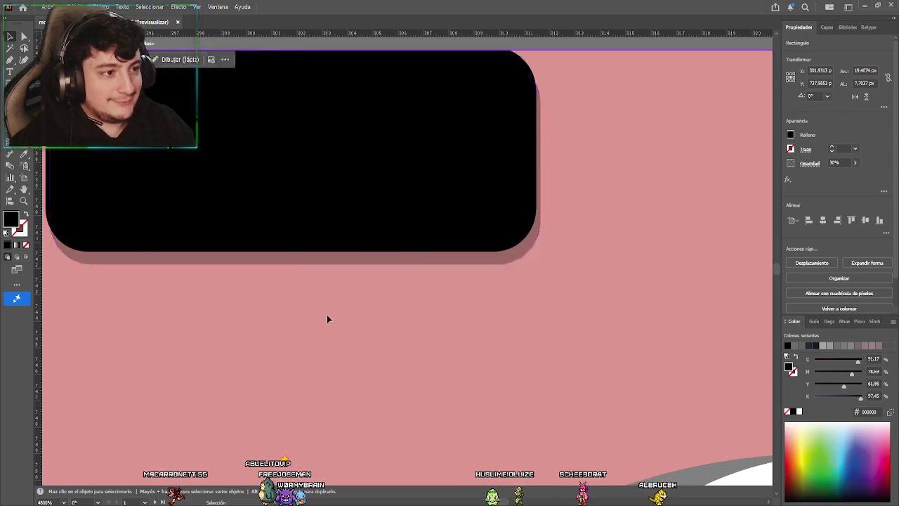
double_click(326, 315)
scroll(330, 316, "down", 2)
scroll(356, 313, "up", 1)
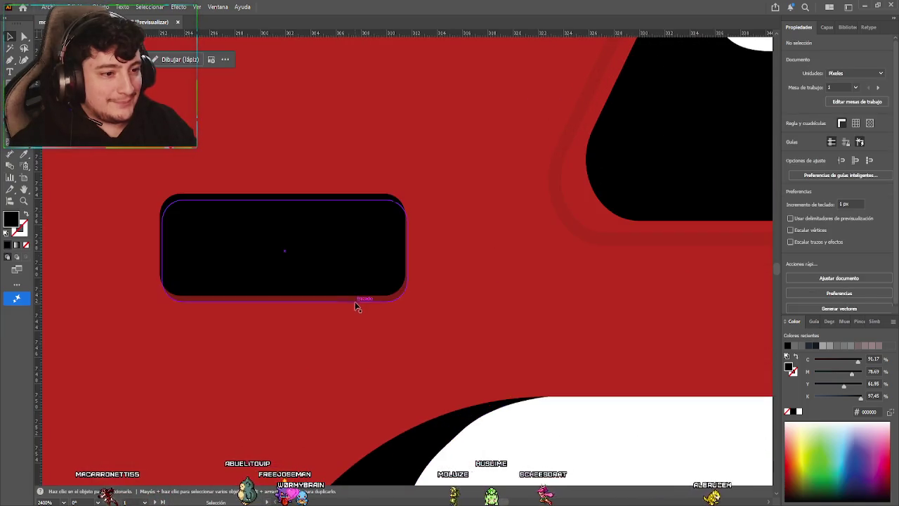
left_click(357, 302)
double_click(356, 302)
scroll(355, 301, "up", 1)
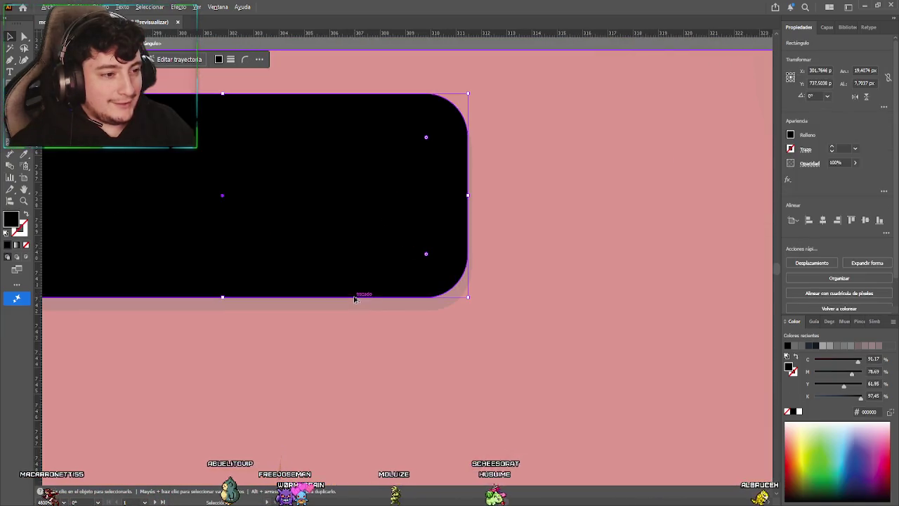
left_click(360, 308)
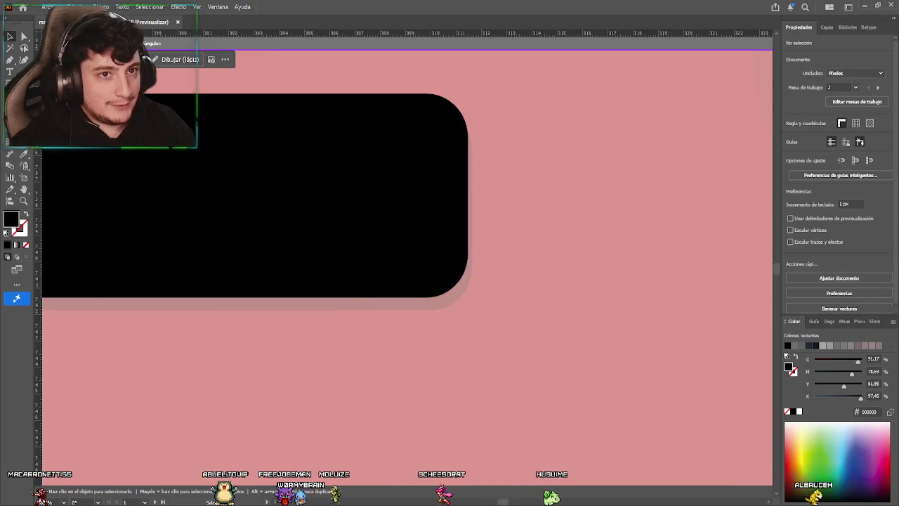
key("Escape")
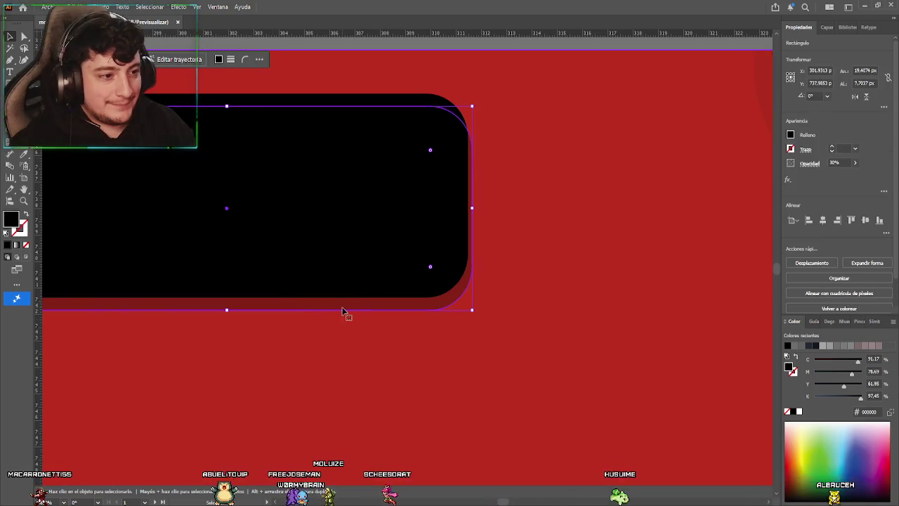
left_click(344, 311)
key("Delete")
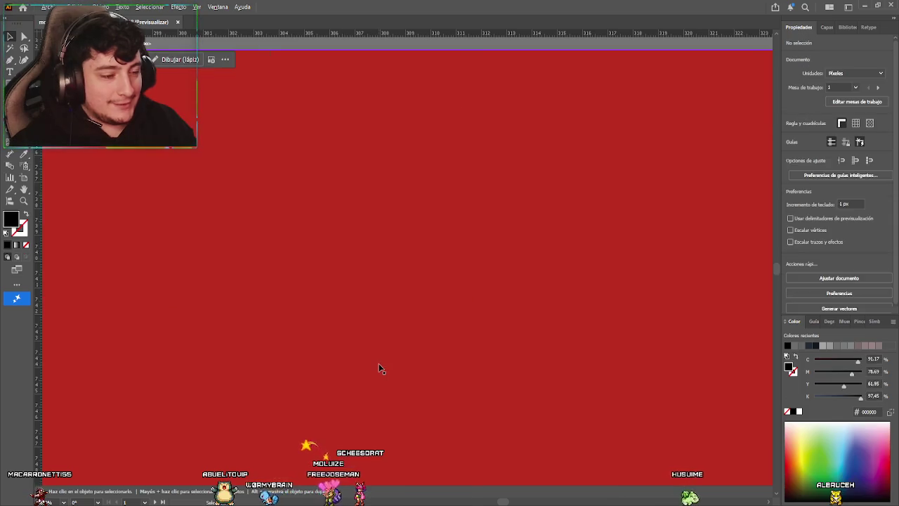
Bring the drill body's lower part into view and isolate the black grip shape
scroll(376, 365, "down", 2)
scroll(377, 364, "down", 3)
scroll(103, 257, "down", 1)
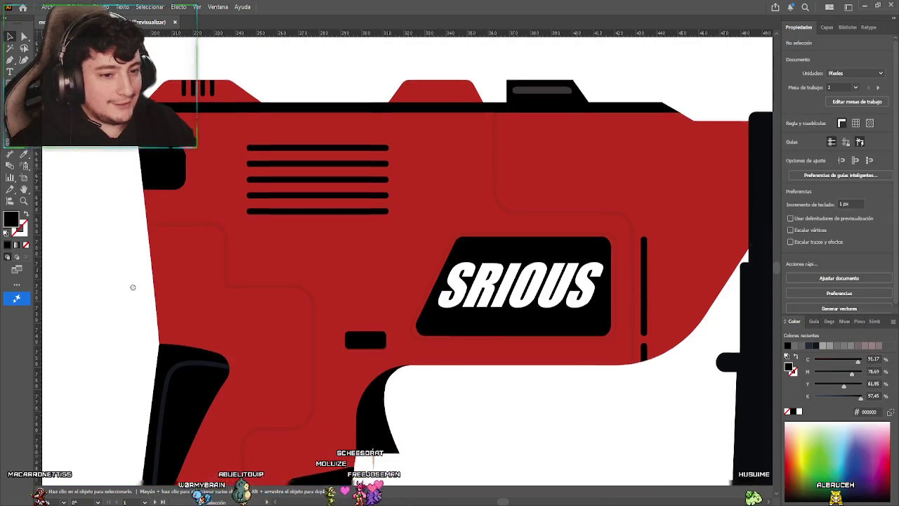
scroll(138, 237, "down", 2)
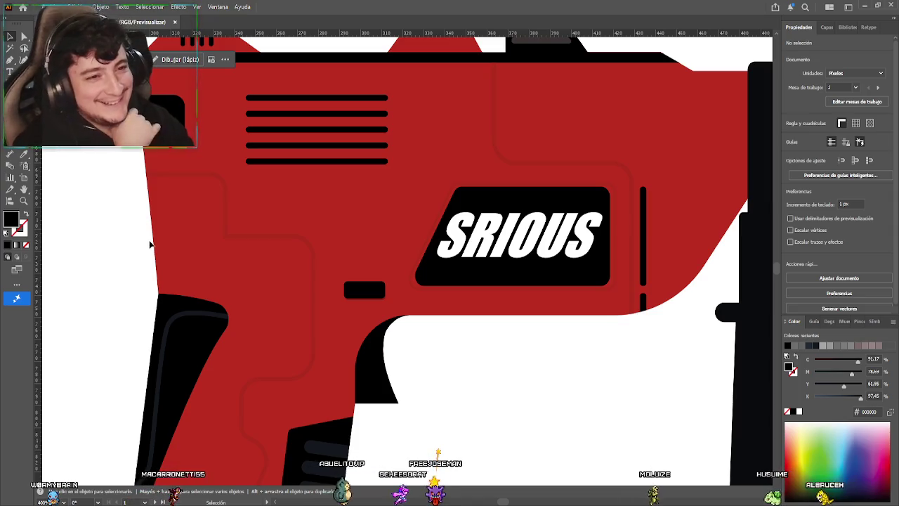
mouse_move(137, 286)
left_mouse_down()
mouse_move(134, 218)
mouse_move(148, 176)
left_mouse_up()
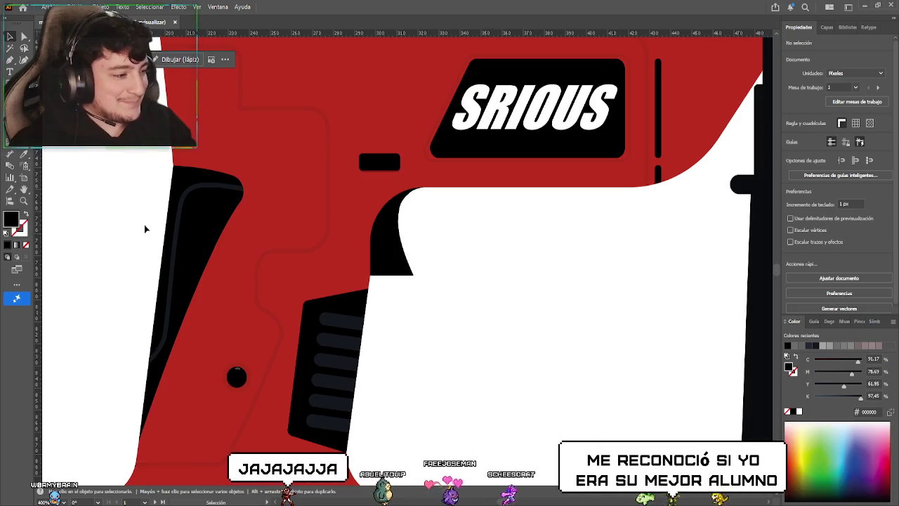
scroll(162, 231, "down", 1)
scroll(161, 232, "left", 2)
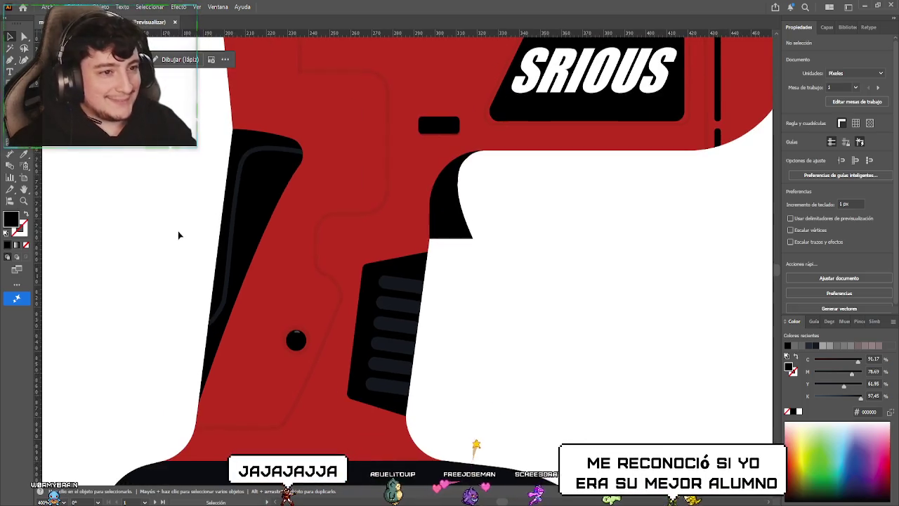
left_click(272, 194)
double_click(275, 194)
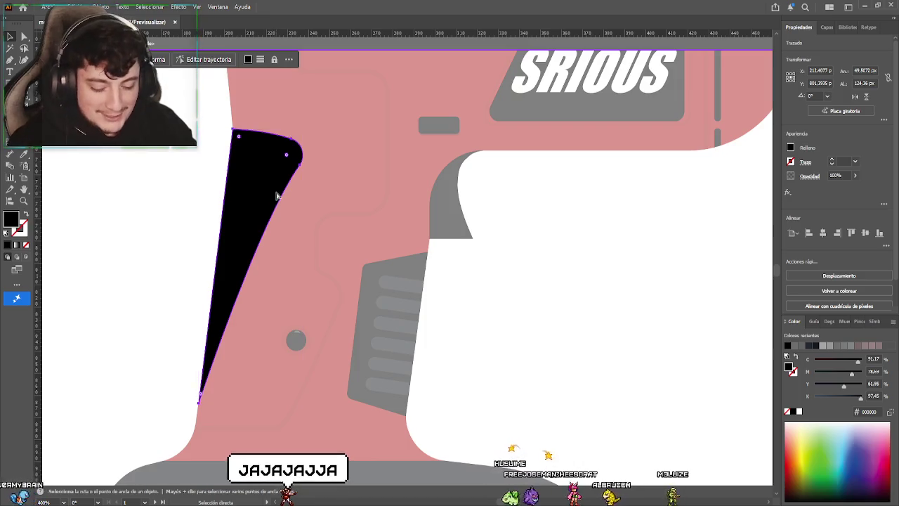
Select the grip and sample its appearance with the Eyedropper, giving it 30% opacity
scroll(276, 195, "down", 1)
scroll(274, 187, "up", 4)
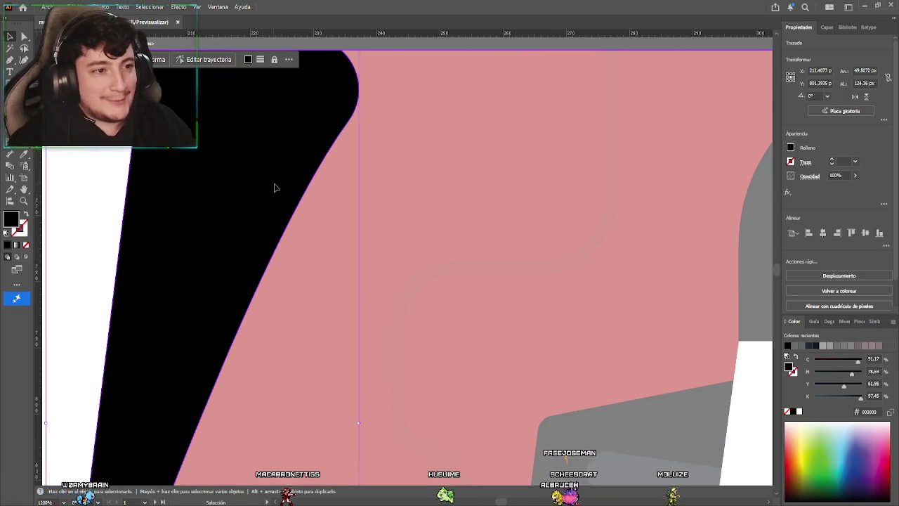
left_click(279, 192)
scroll(281, 192, "down", 2)
left_click(25, 161)
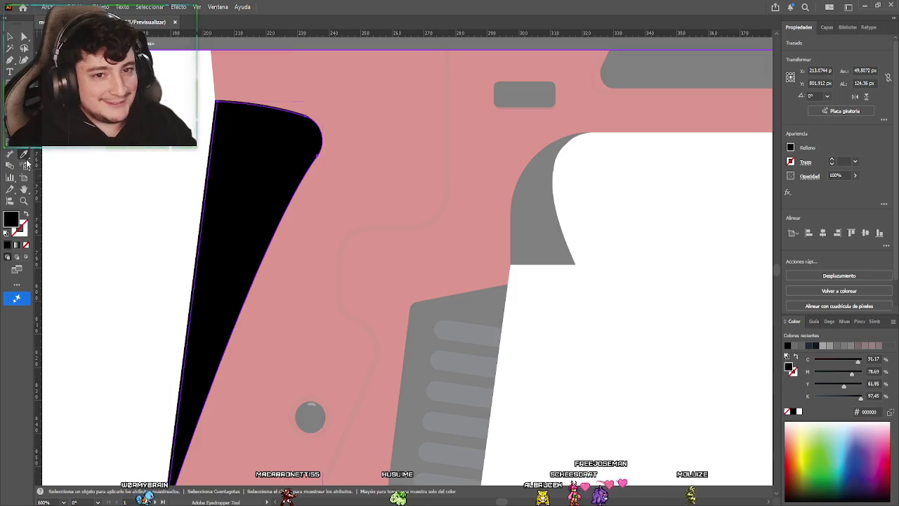
scroll(494, 129, "up", 4)
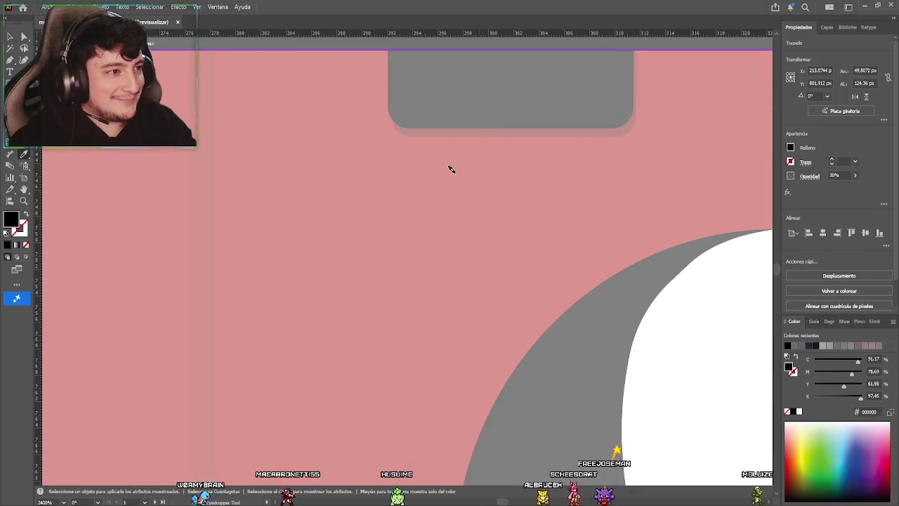
scroll(451, 168, "down", 4)
left_click(10, 36)
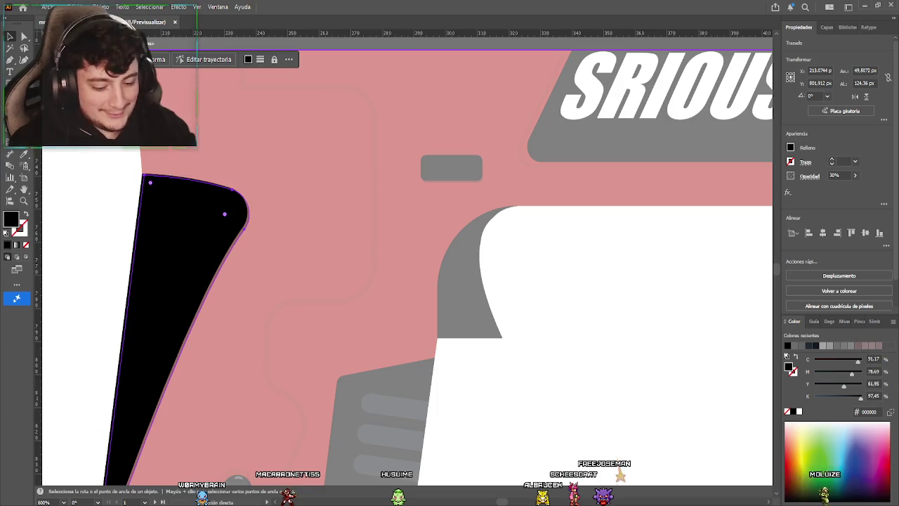
scroll(143, 268, "up", 1)
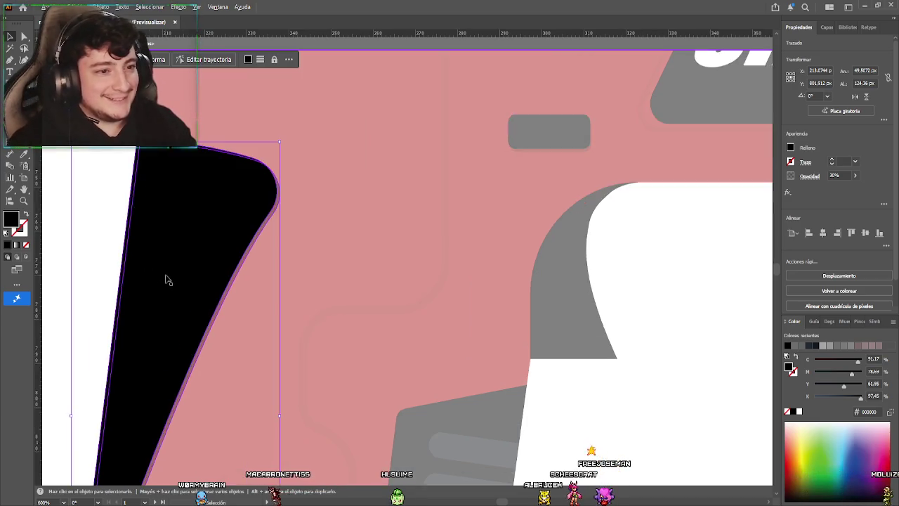
scroll(167, 279, "up", 1)
scroll(235, 266, "down", 2)
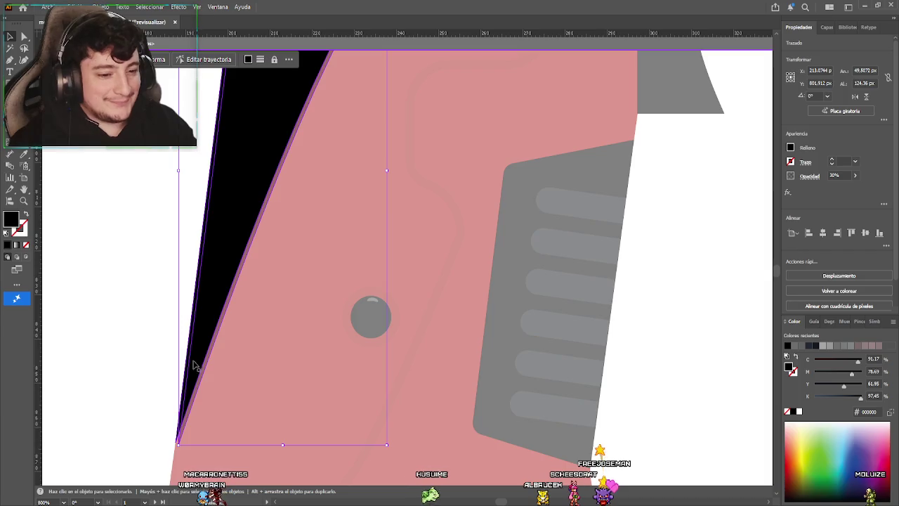
Move the grip's bottom anchor slightly left with Direct Selection, then deselect
key("a")
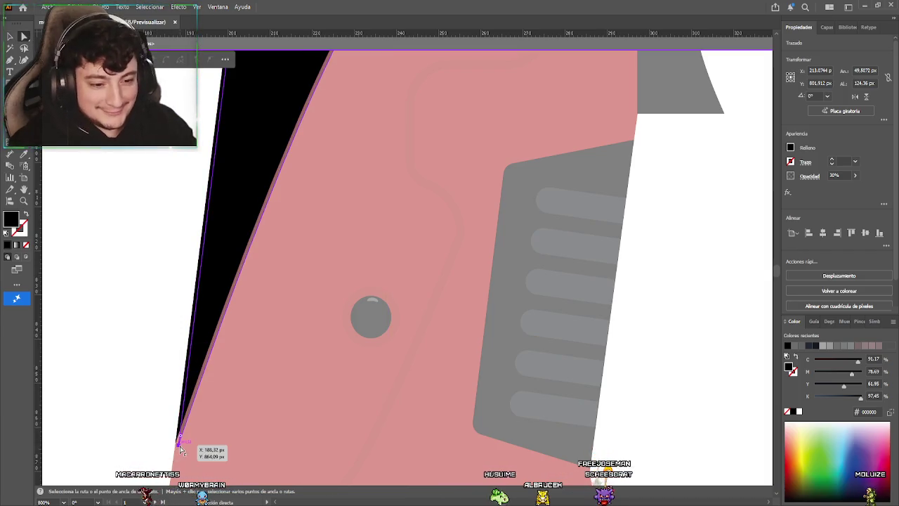
left_click_drag(180, 447, 177, 448)
key("v")
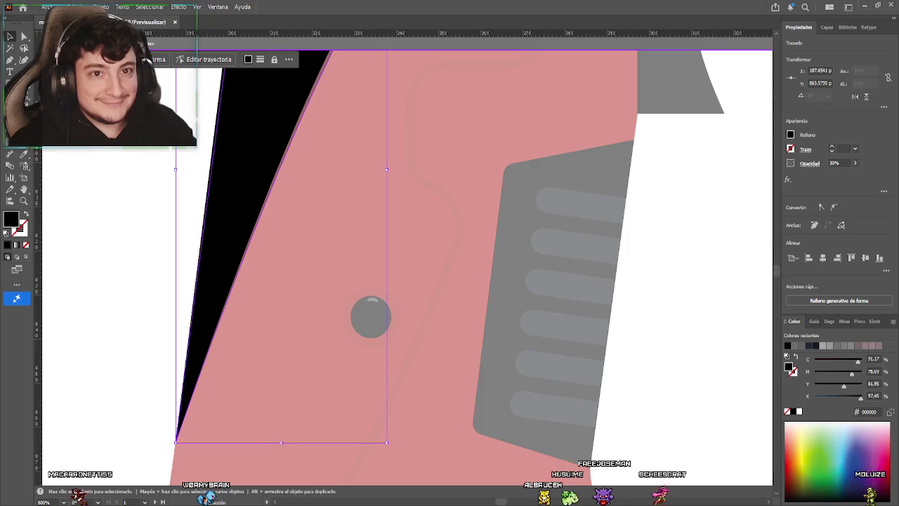
scroll(109, 298, "up", 3)
left_click(127, 282)
Leave the grip's isolation mode and zoom out over the drill
double_click(126, 282)
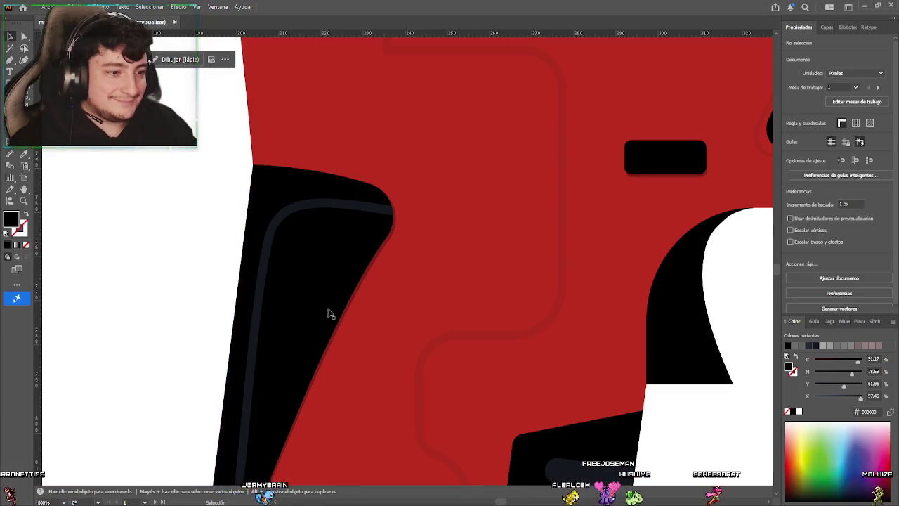
scroll(429, 339, "down", 2)
scroll(381, 220, "down", 1)
scroll(367, 177, "down", 1)
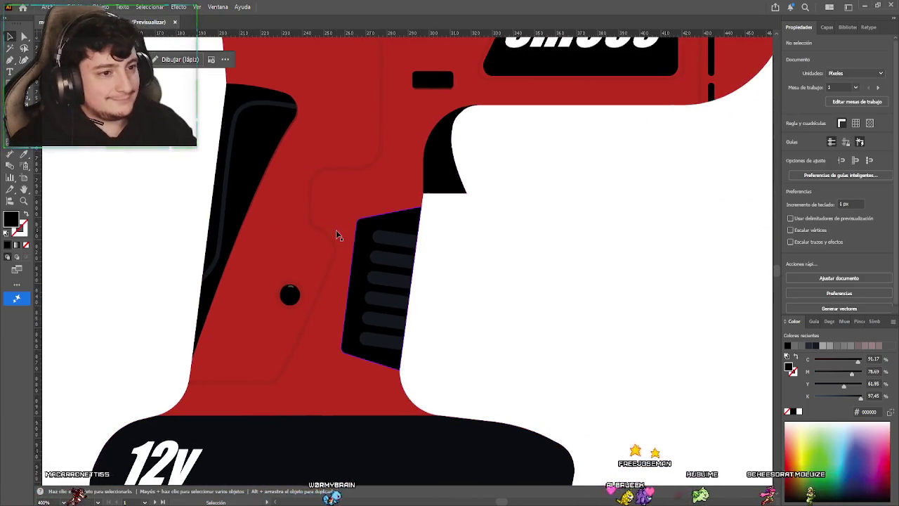
scroll(488, 273, "down", 1)
scroll(321, 269, "right", 3)
scroll(412, 290, "down", 1)
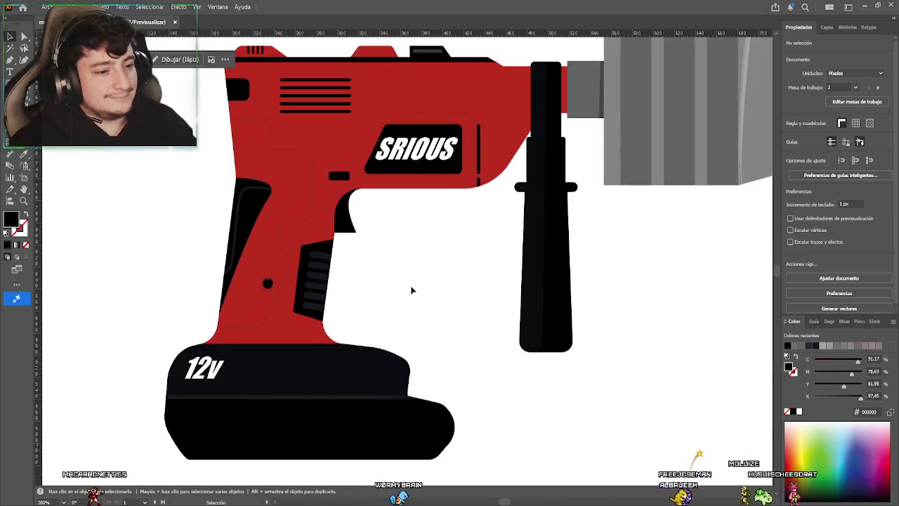
scroll(412, 290, "right", 2)
scroll(398, 313, "up", 1)
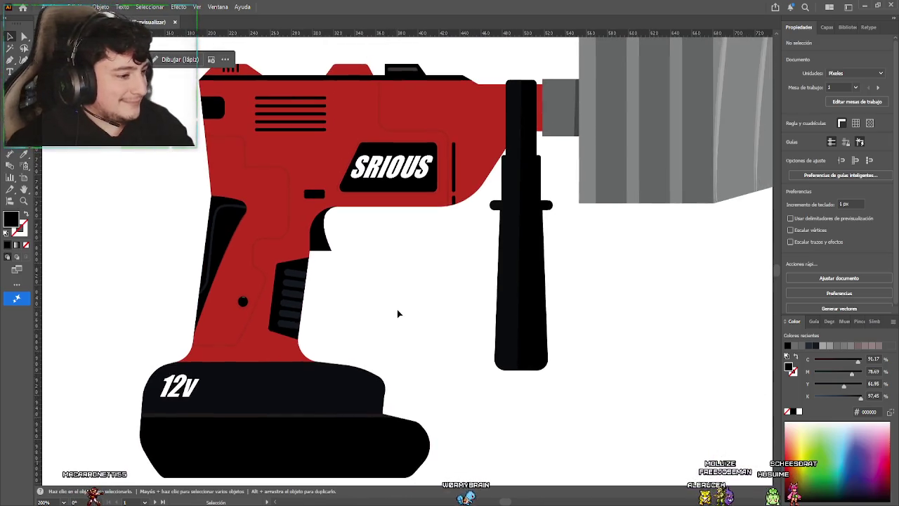
Pan and zoom to review the red drill body and SRIOUS logo
mouse_move(391, 321)
left_mouse_down()
mouse_move(426, 381)
mouse_move(454, 358)
left_mouse_up()
scroll(486, 339, "up", 1)
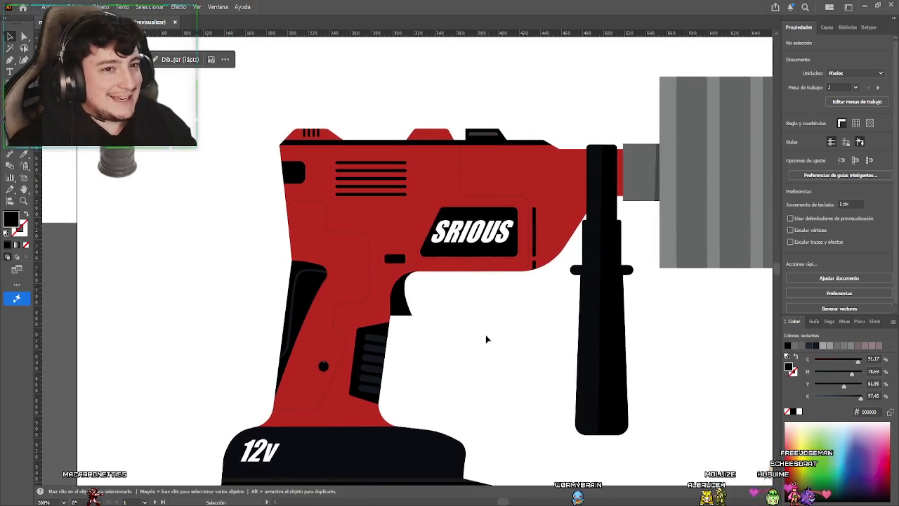
scroll(433, 317, "up", 1)
scroll(389, 302, "up", 1)
scroll(323, 238, "up", 1)
scroll(334, 249, "up", 4)
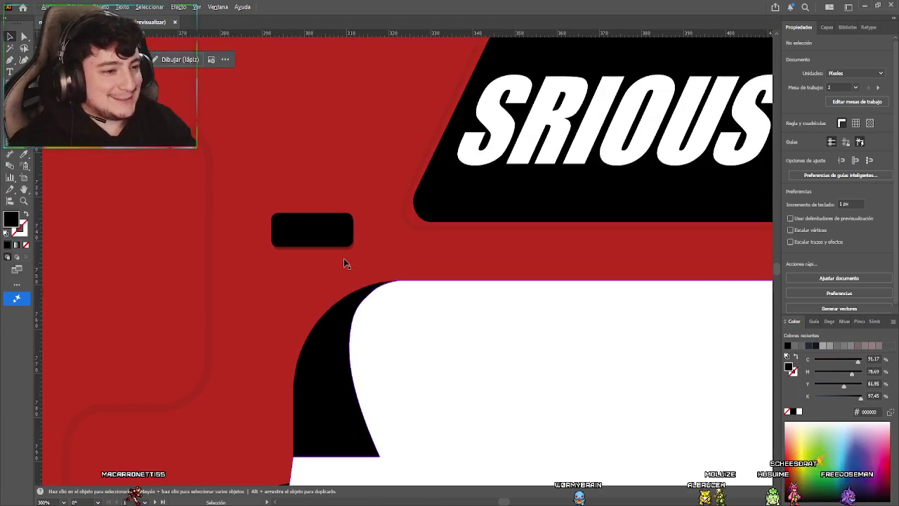
scroll(365, 348, "down", 1)
scroll(383, 345, "down", 1)
scroll(404, 344, "down", 2)
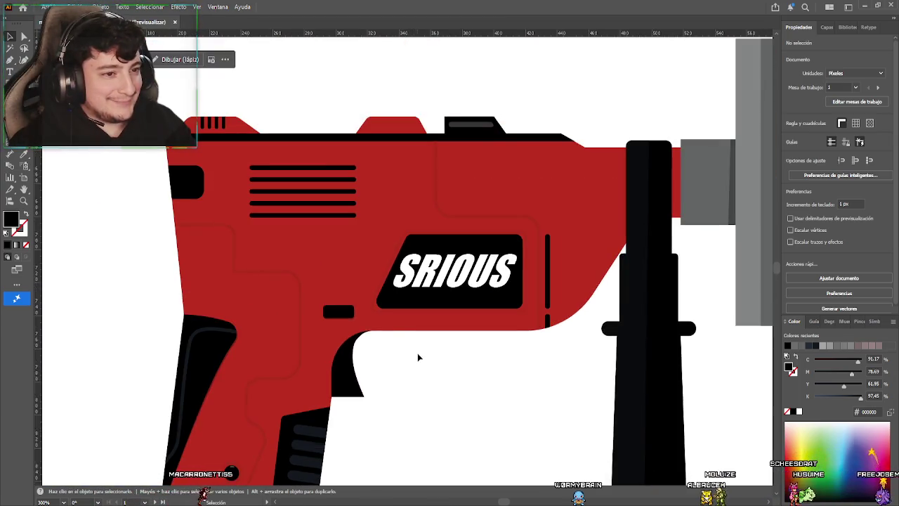
scroll(414, 368, "down", 2)
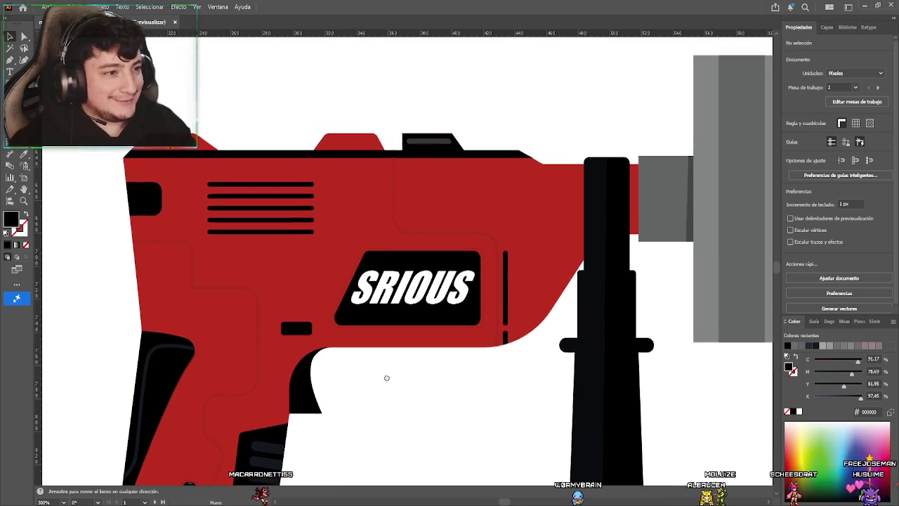
Hide the drill's detail shapes, leaving only the plain red body
scroll(337, 344, "up", 2)
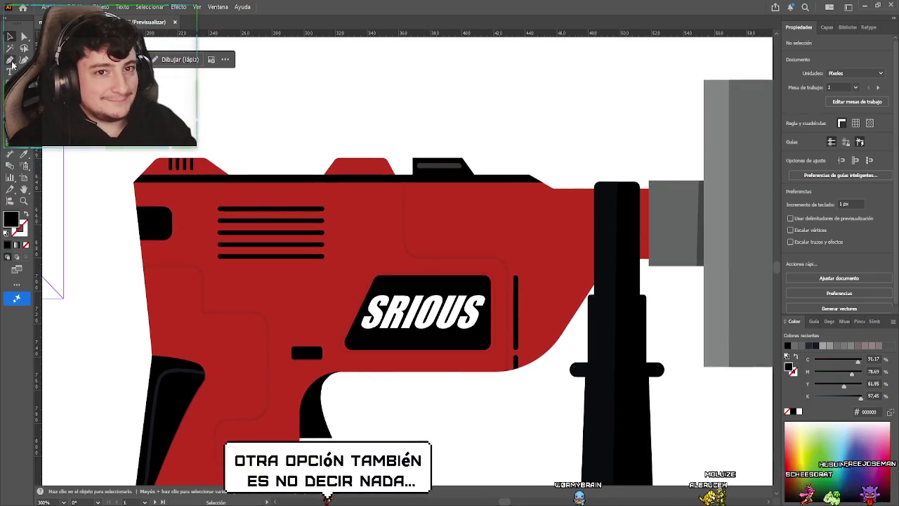
key("ctrl+a")
key("Delete")
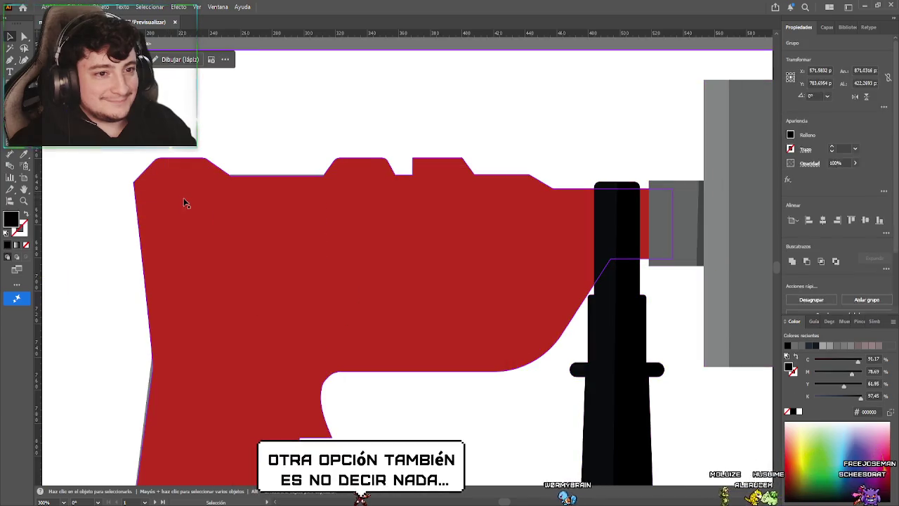
Draw a straight Pen line from the body's top-left corner to the black handle's corner
left_click(128, 184)
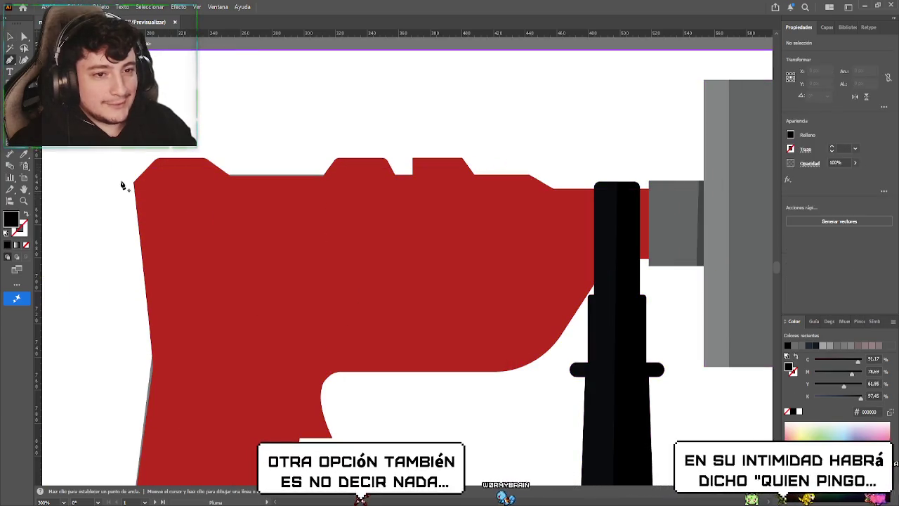
left_click(127, 184)
scroll(361, 207, "right", 3)
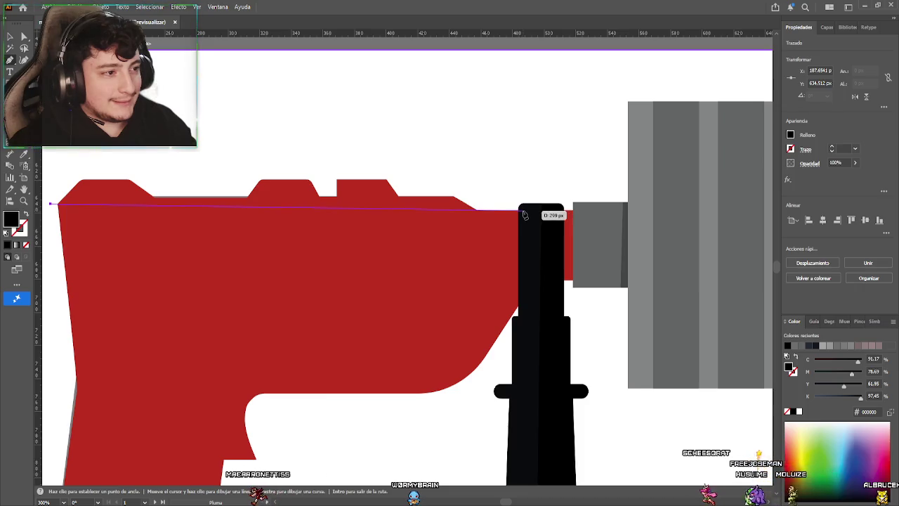
left_click(522, 211)
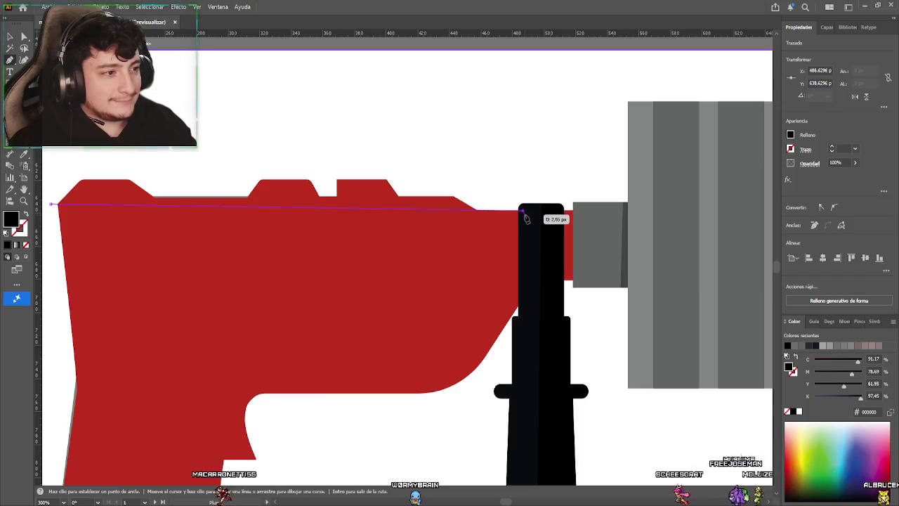
left_click(52, 210)
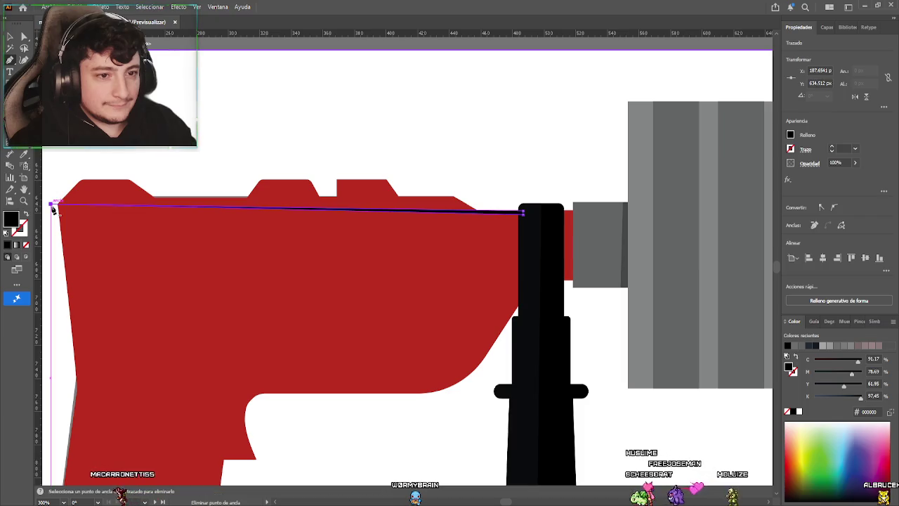
left_click(55, 210)
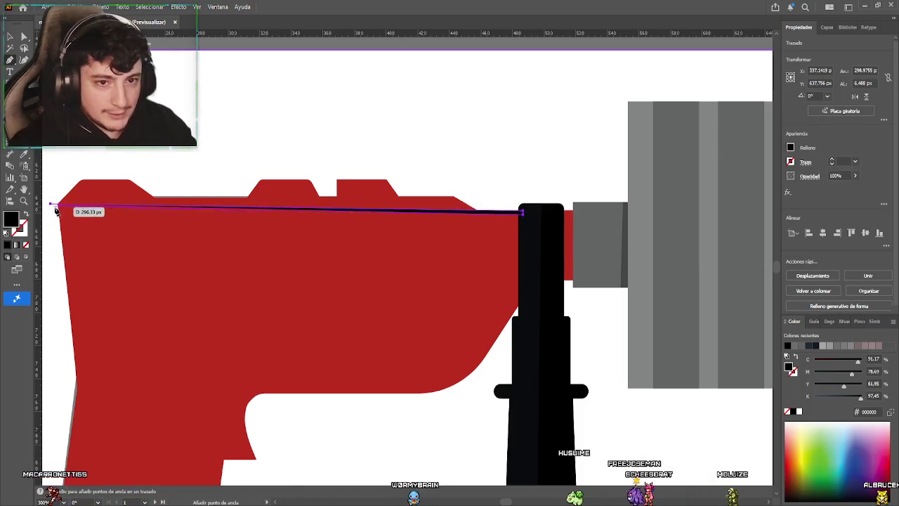
left_click(56, 210)
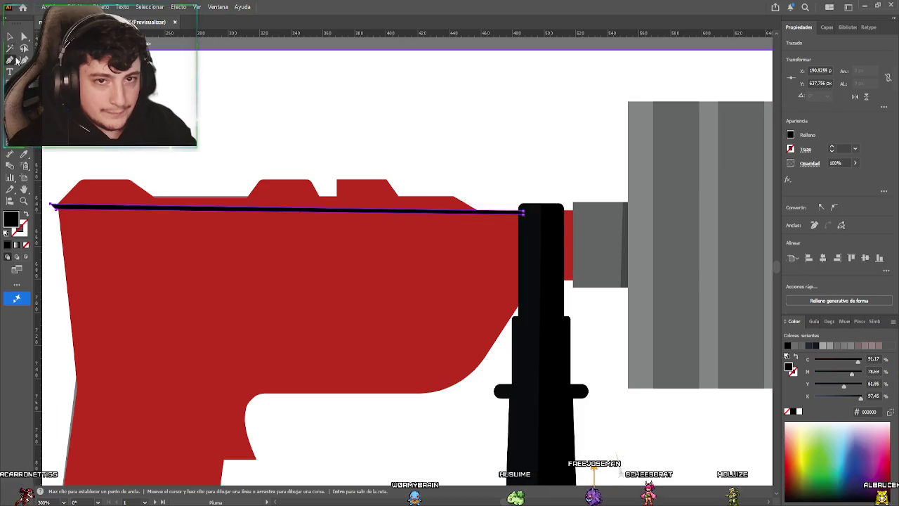
left_click(9, 36)
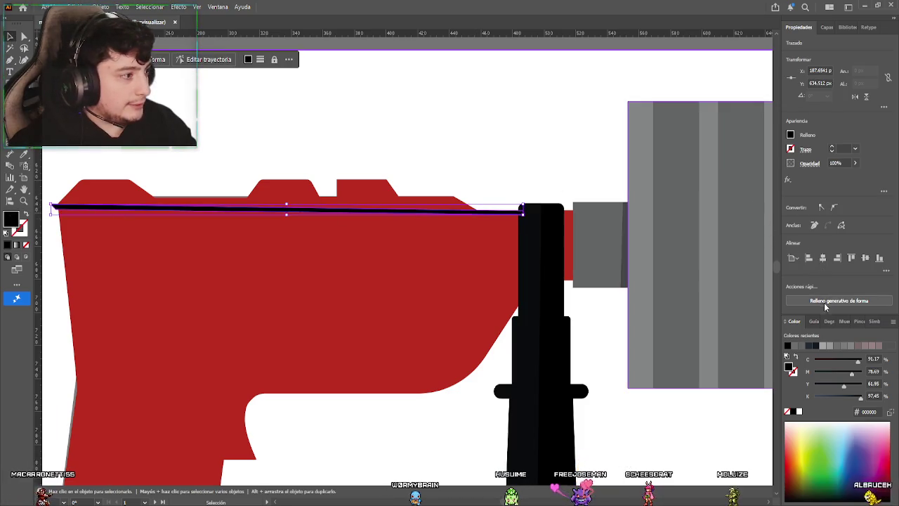
Set the top-edge line's opacity to 30%
type("30")
key("Return")
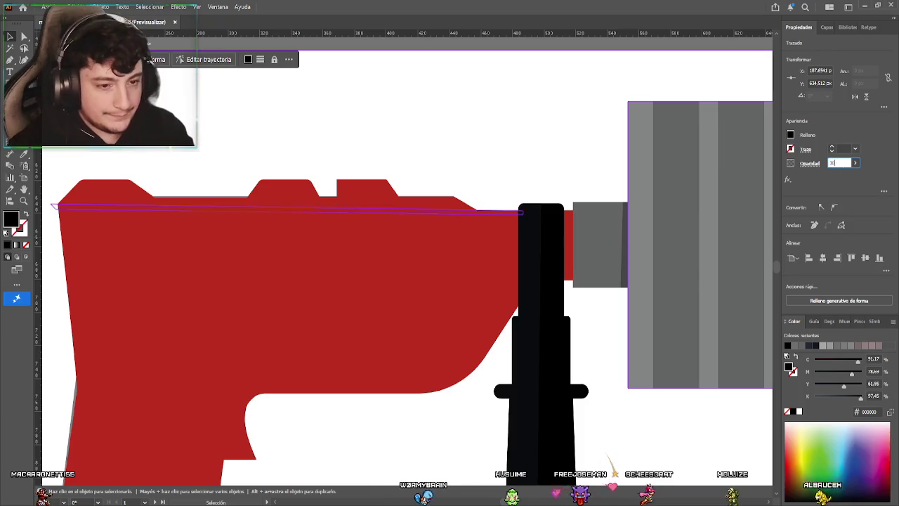
key("a")
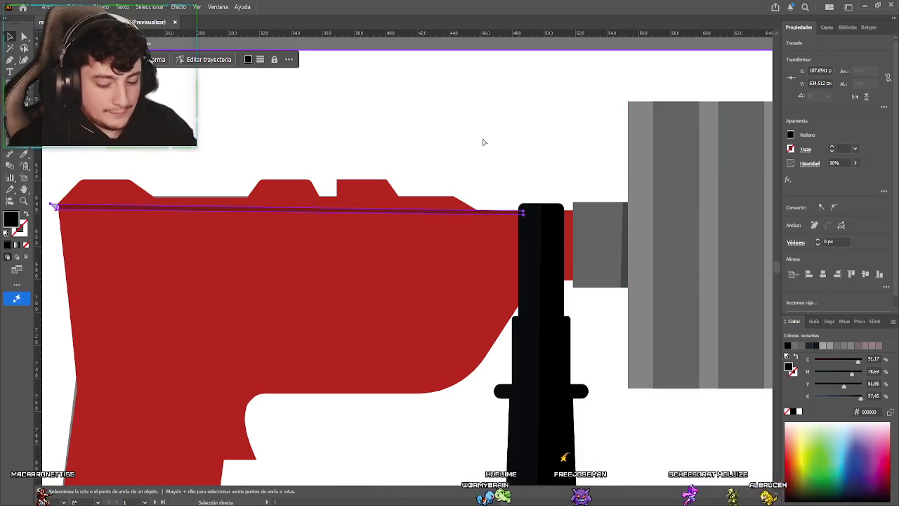
key("v")
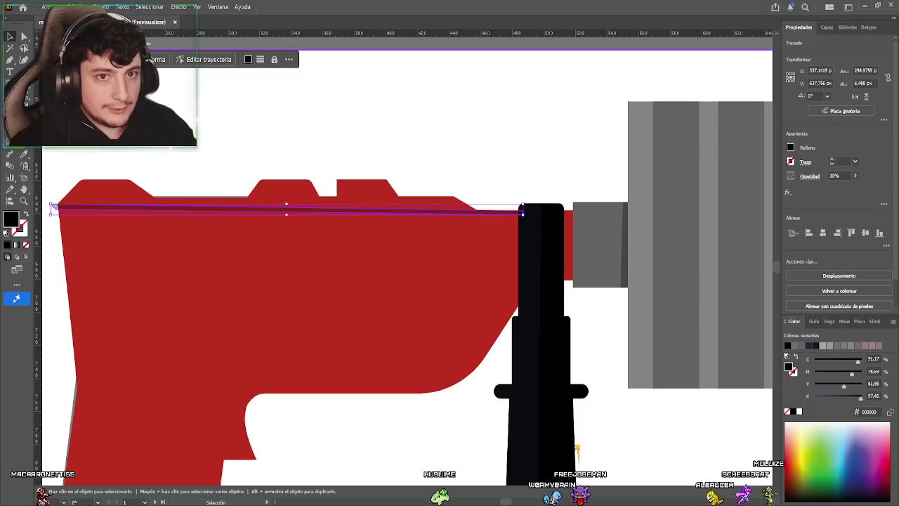
Try revealing the hidden drill details with Ctrl+Alt+3, then undo it
left_click(110, 167)
left_click(170, 219)
left_click(304, 131)
key("ctrl+alt+3")
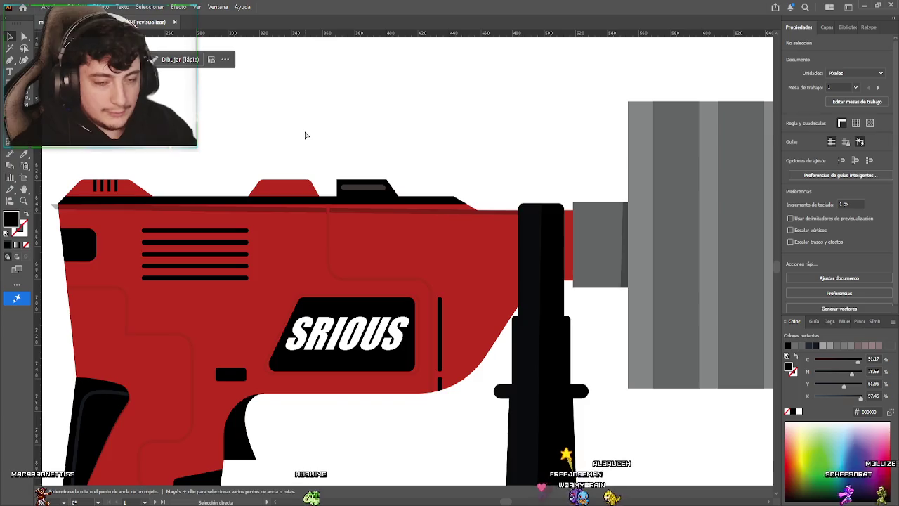
key("ctrl+z")
key("v")
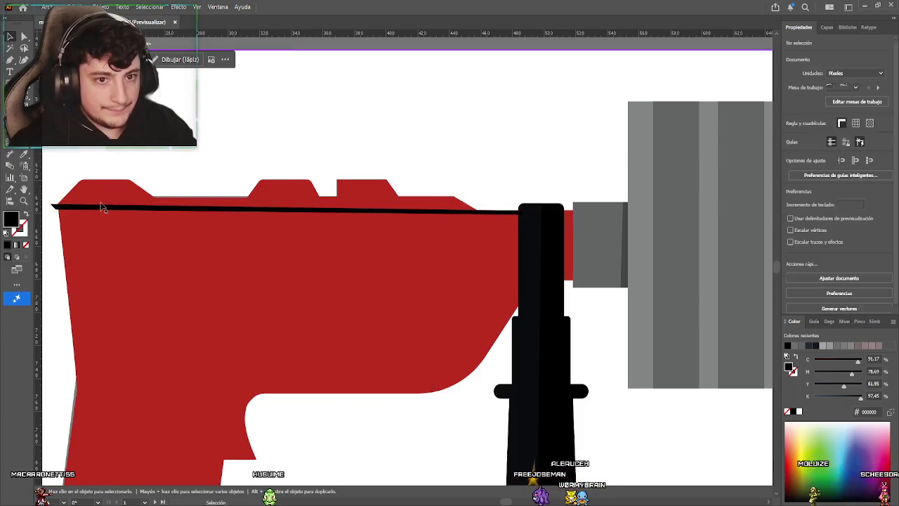
Select the top-edge path and bring the logo, vents and black top edge back into view
left_click(103, 201)
key("a")
left_click(141, 209)
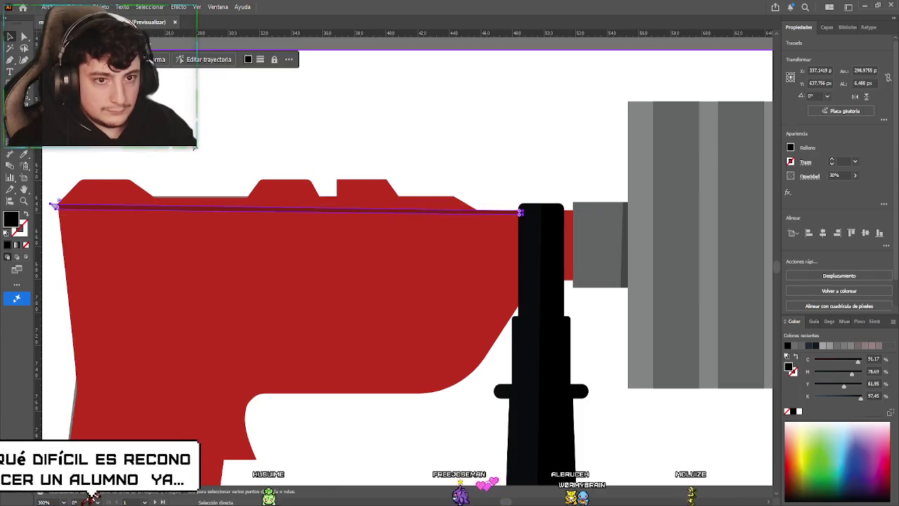
key("ctrl+shift+a")
key("ctrl+shift+z")
key("v")
left_click(285, 208)
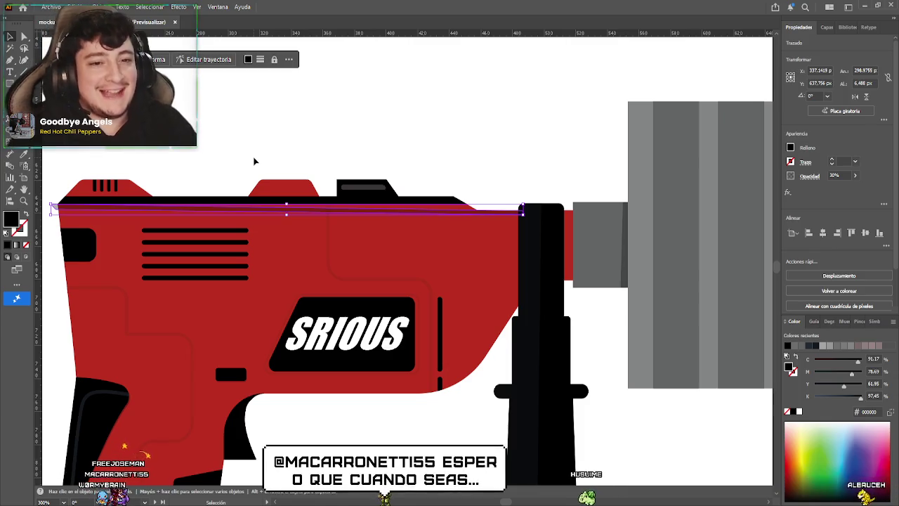
Drag the translucent strip's right anchor left so it ends where the black top edge slopes
left_click(25, 36)
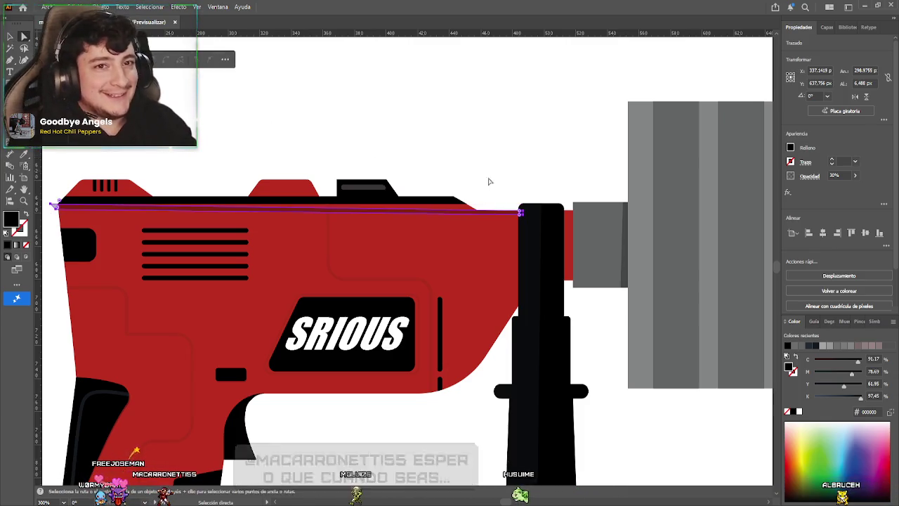
left_click(523, 213)
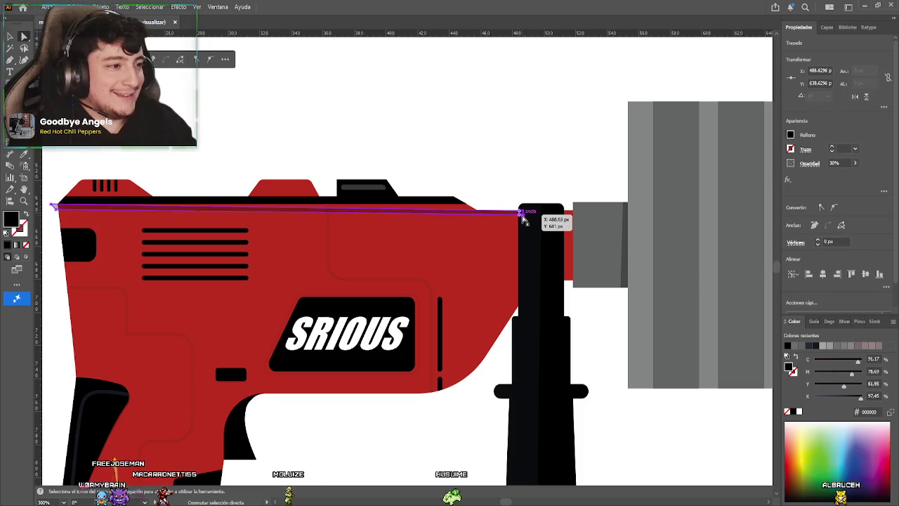
left_click_drag(523, 216, 471, 210)
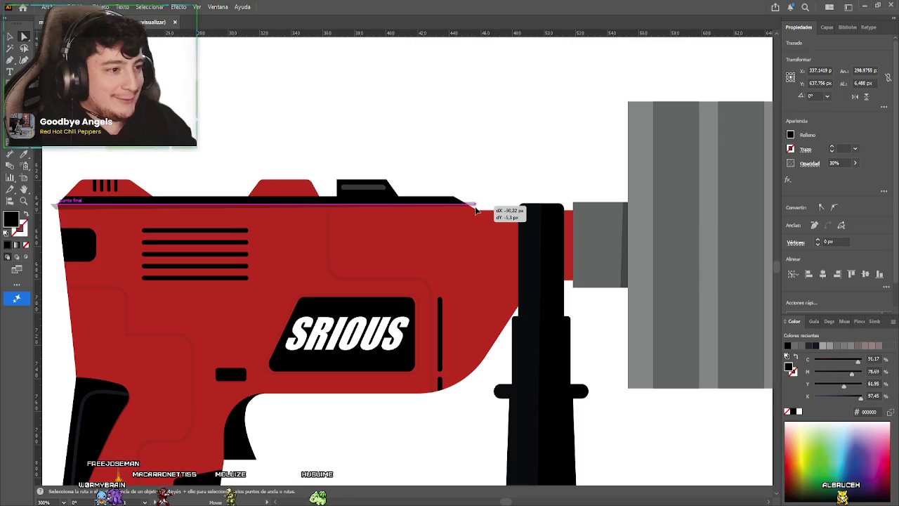
Move the strip's left anchor onto the drill body edge
scroll(168, 225, "left", 2)
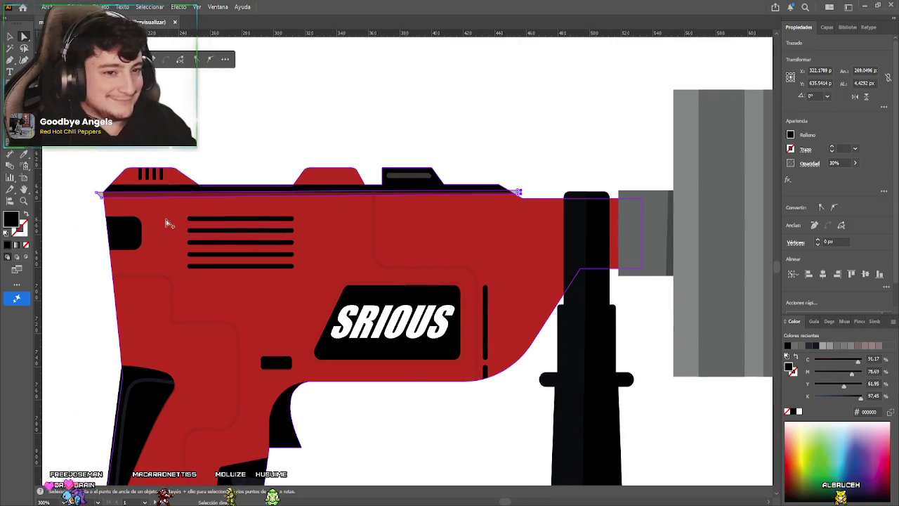
scroll(169, 225, "up", 2)
scroll(161, 222, "right", 5)
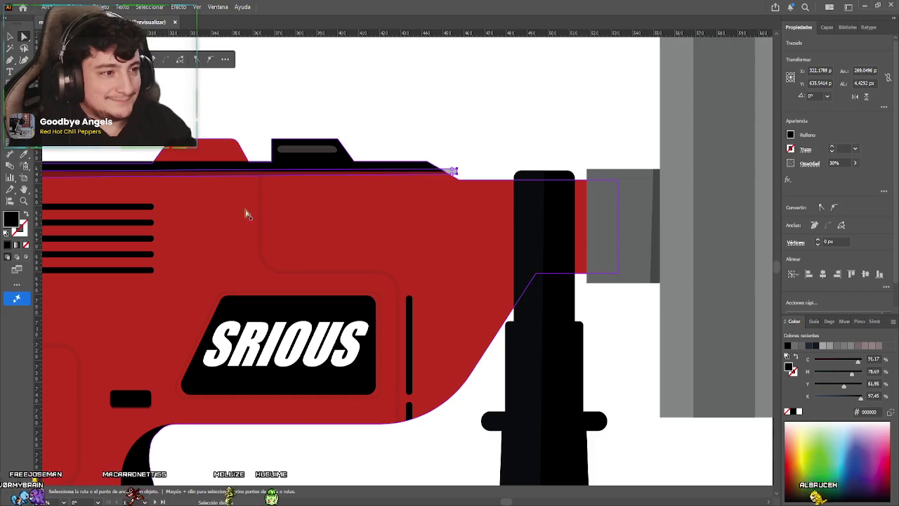
scroll(245, 215, "down", 3)
scroll(415, 223, "up", 5)
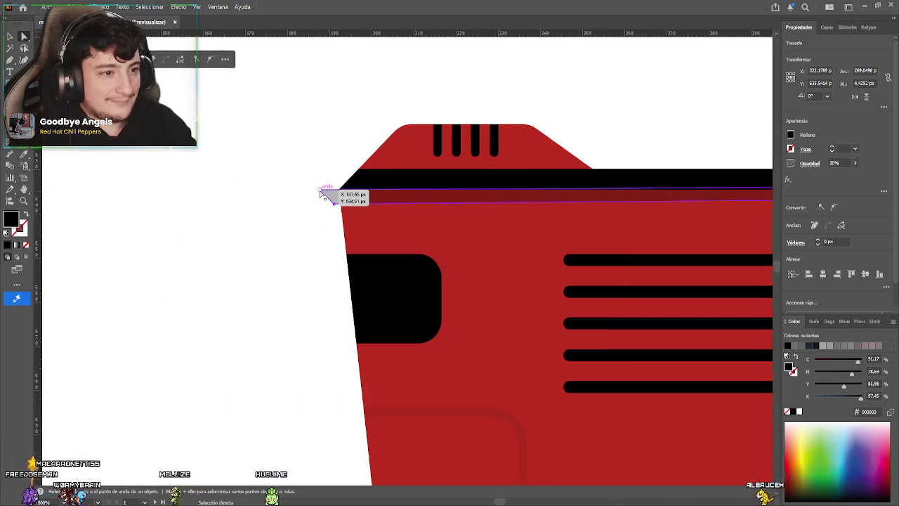
left_click_drag(321, 195, 337, 202)
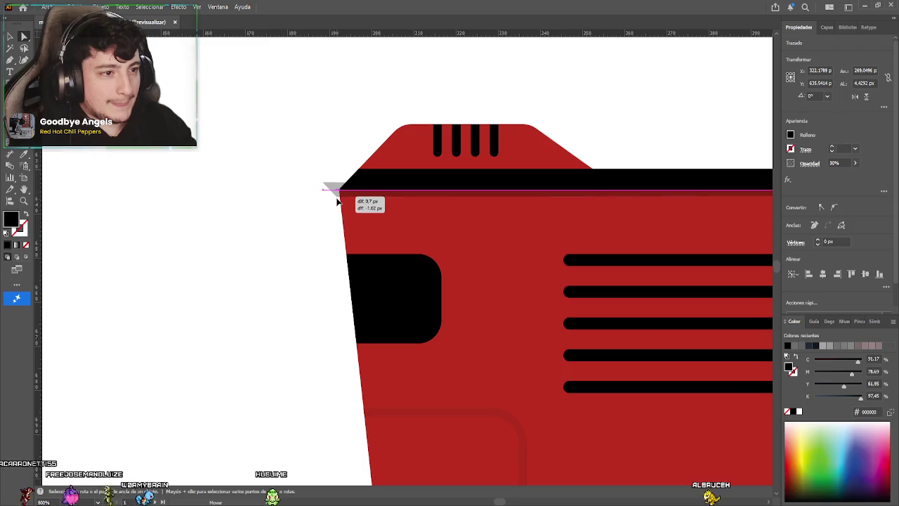
scroll(321, 230, "down", 2)
scroll(321, 231, "down", 3)
scroll(281, 239, "up", 3)
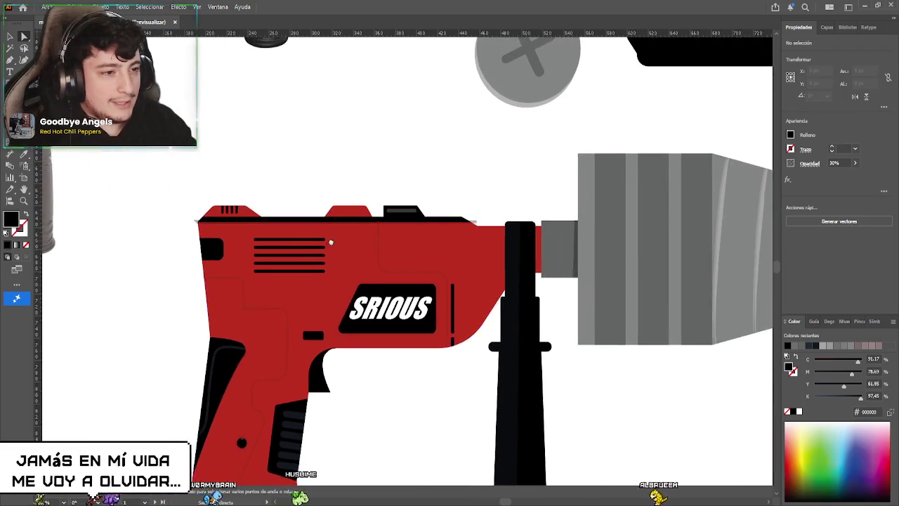
left_click_drag(331, 242, 280, 251)
key("v")
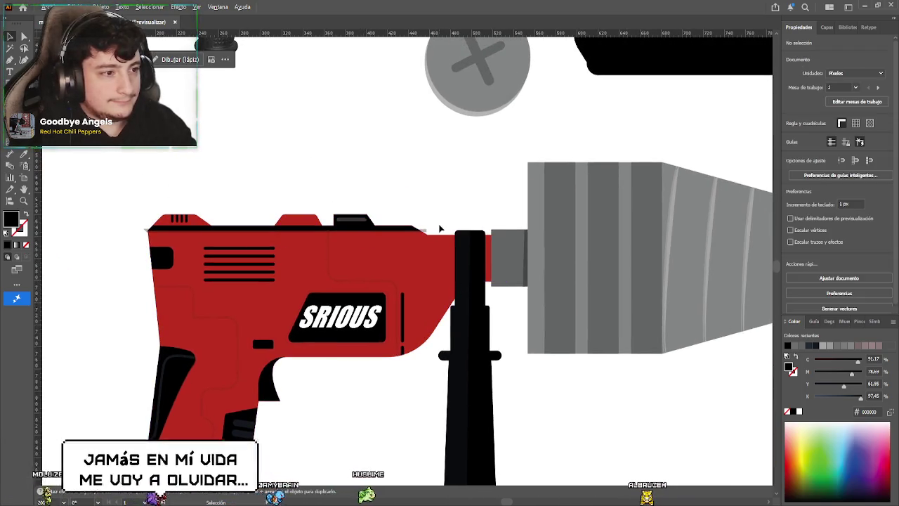
scroll(410, 249, "up", 3)
scroll(410, 256, "down", 1)
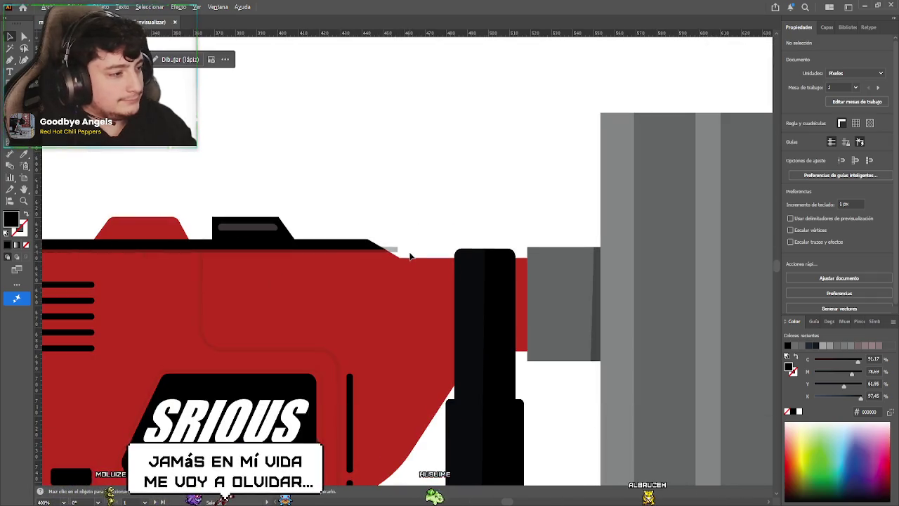
scroll(410, 256, "down", 2)
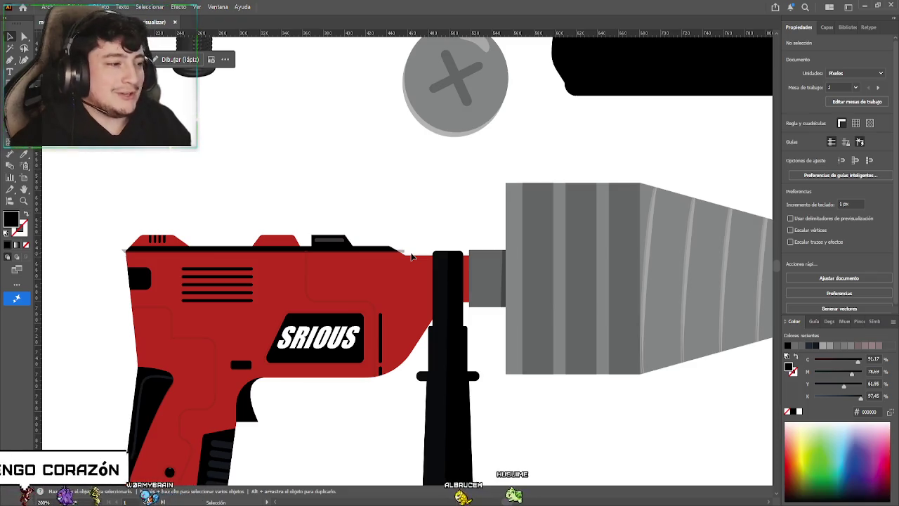
scroll(407, 248, "up", 2)
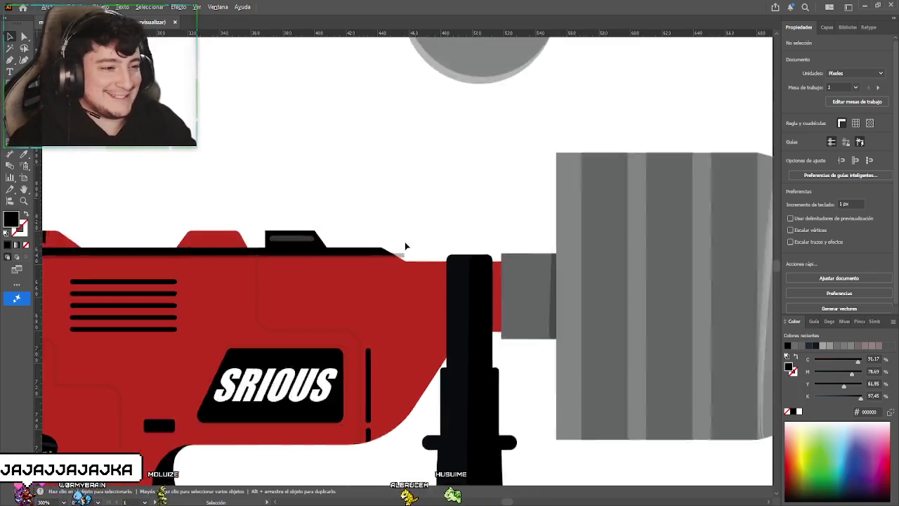
Pull the strip's right-hand anchors left onto the slope, snapping to the black shape's corner
scroll(407, 244, "up", 3)
scroll(394, 232, "down", 2)
scroll(385, 218, "up", 3)
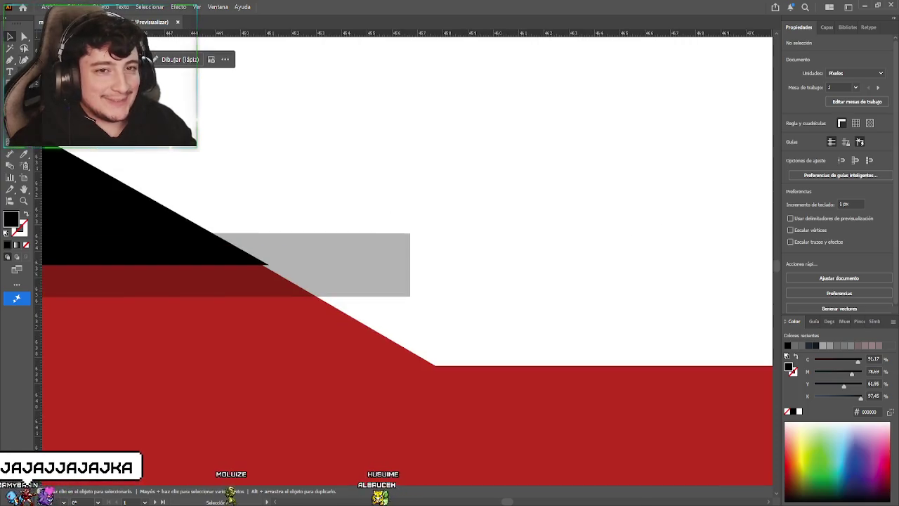
left_click(411, 239)
key("a")
left_click_drag(412, 237, 212, 239)
left_click_drag(412, 296, 317, 299)
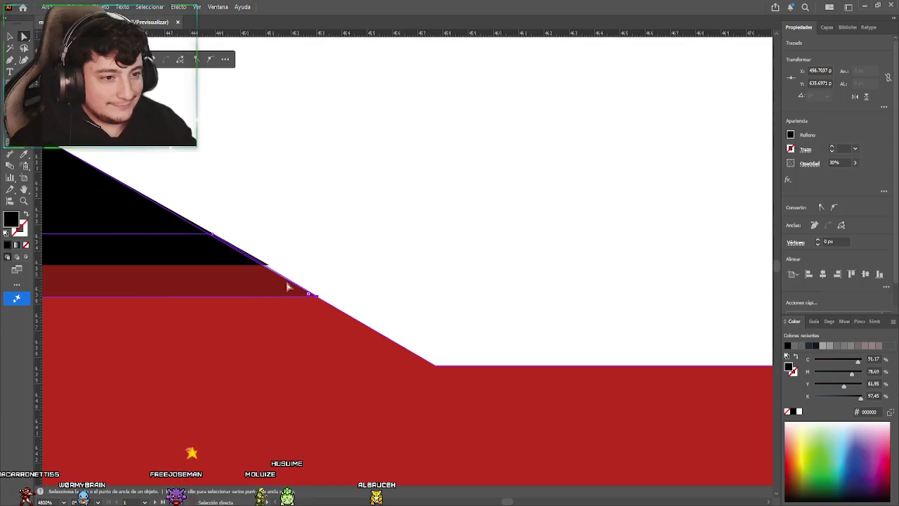
left_click_drag(267, 265, 268, 266)
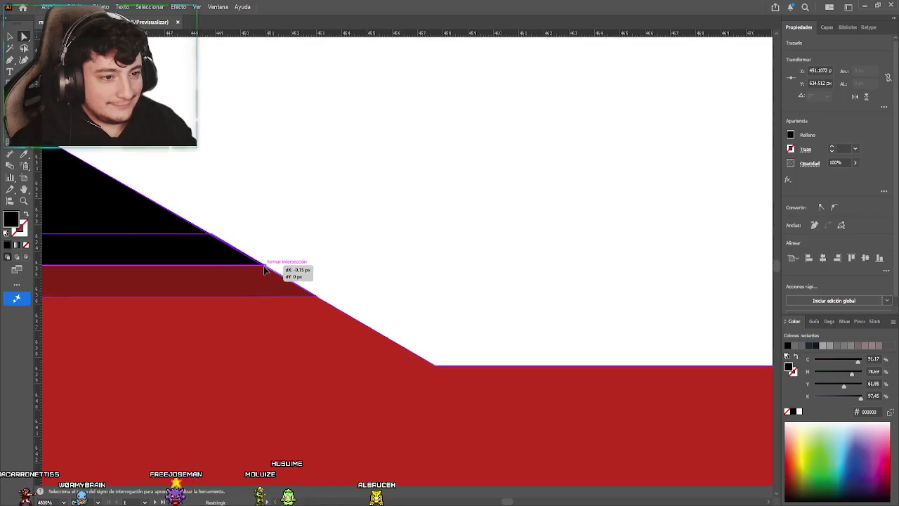
Fine-tune the strip's end point onto the slanted body edge and deselect
left_click(321, 257)
scroll(311, 295, "up", 3)
left_click_drag(321, 302, 321, 306)
left_click(351, 275)
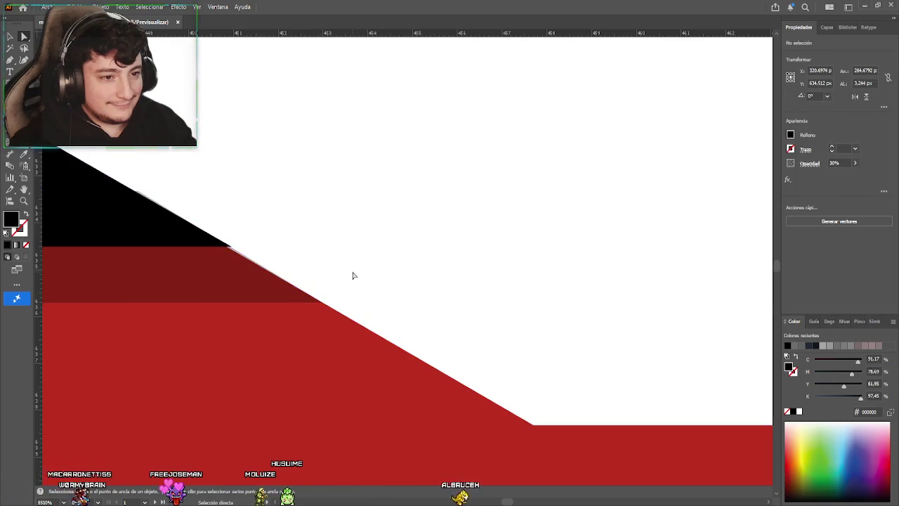
scroll(351, 275, "down", 2)
scroll(302, 272, "down", 3)
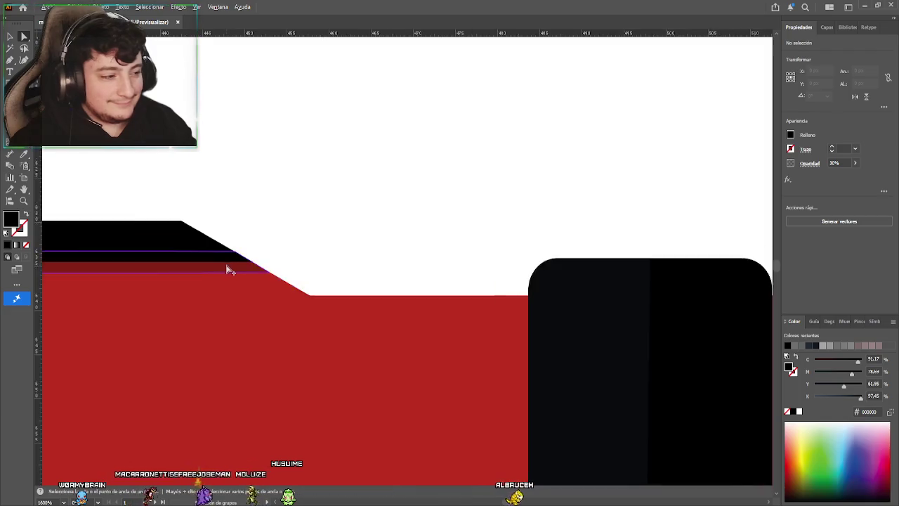
scroll(227, 262, "down", 3)
scroll(227, 263, "down", 3)
scroll(303, 251, "down", 2)
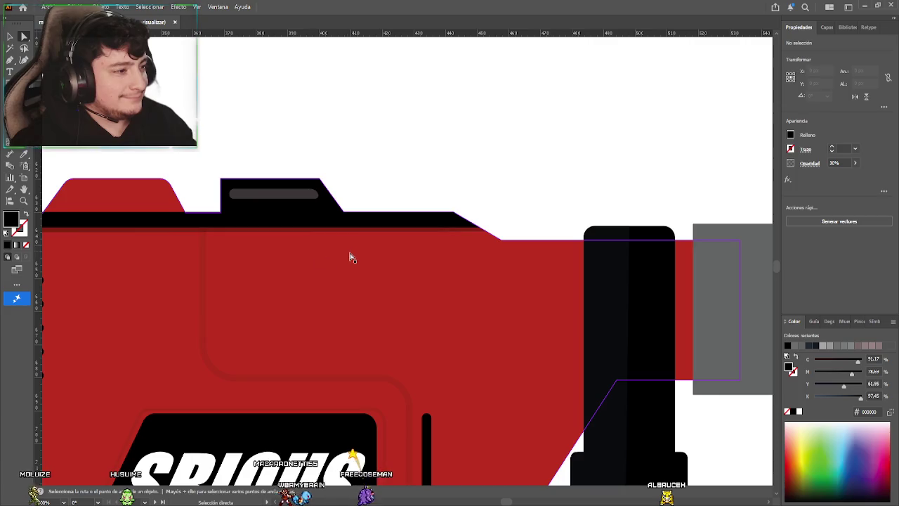
Move the strip's lower-left anchor onto the drill body edge
scroll(351, 257, "left", 3)
scroll(274, 255, "left", 3)
scroll(253, 265, "left", 3)
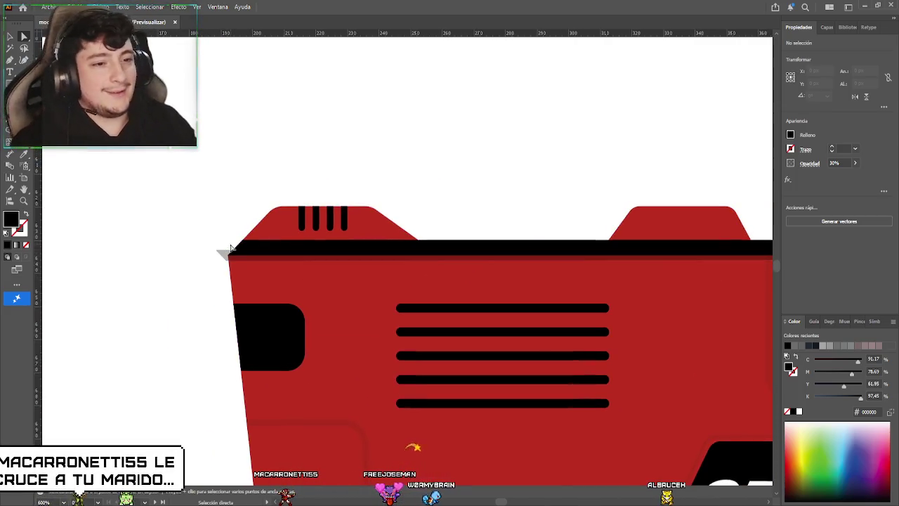
scroll(219, 242, "up", 3)
scroll(204, 259, "up", 3)
scroll(185, 274, "up", 3)
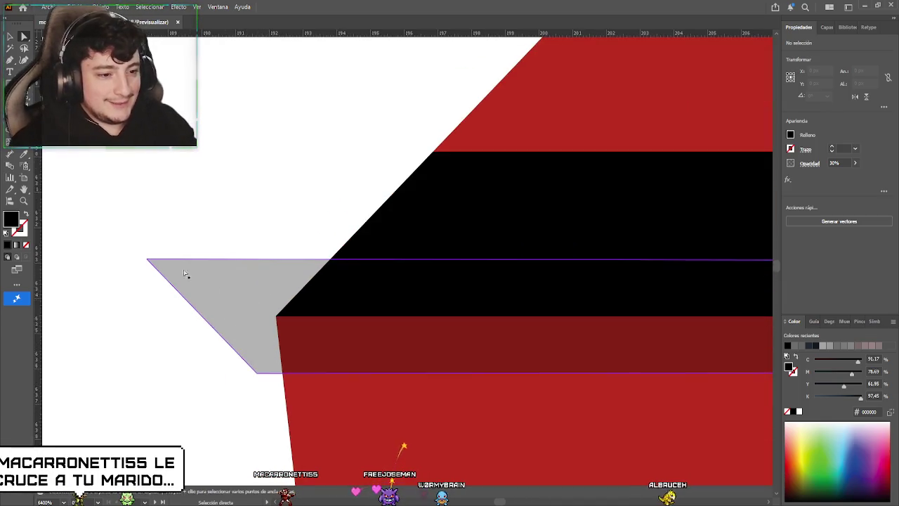
left_click_drag(257, 373, 282, 372)
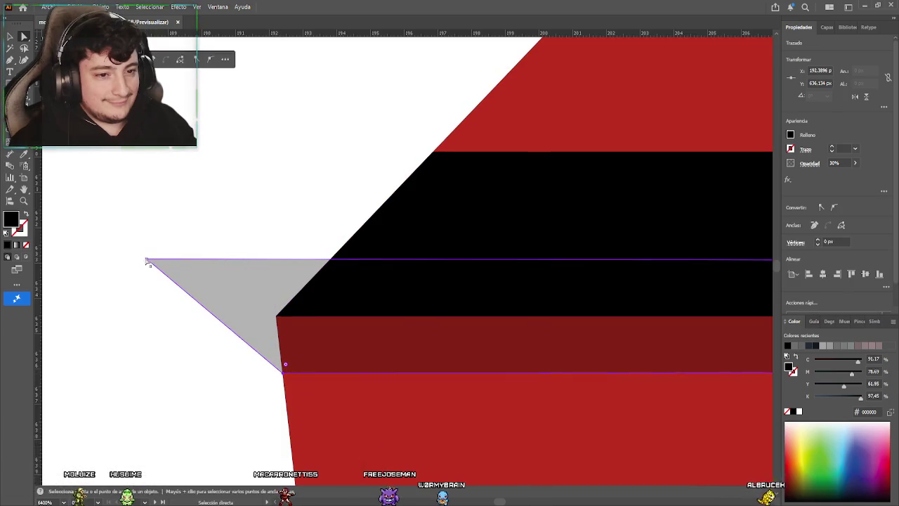
Slide the strip's top-left anchor onto the diagonal edge and deselect
left_click_drag(147, 260, 252, 259)
key("p")
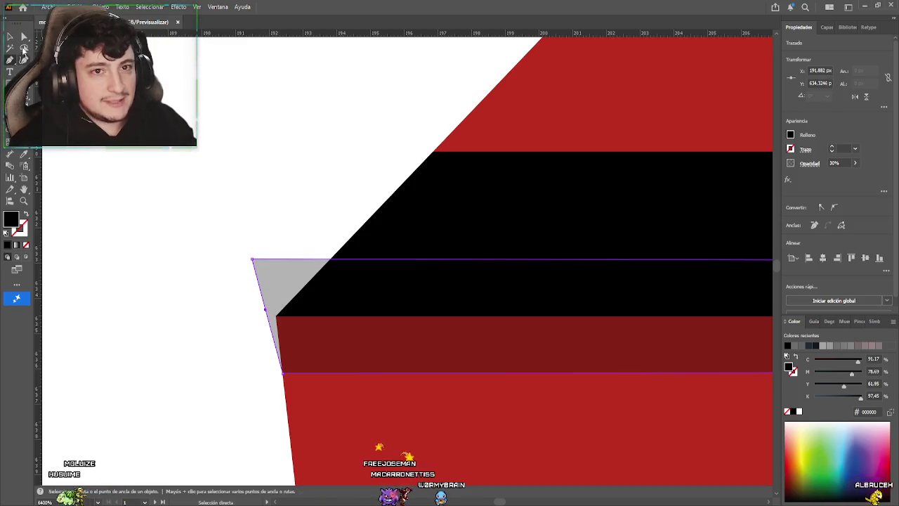
left_click_drag(276, 316, 278, 316)
left_click(252, 260)
left_click_drag(252, 260, 332, 260)
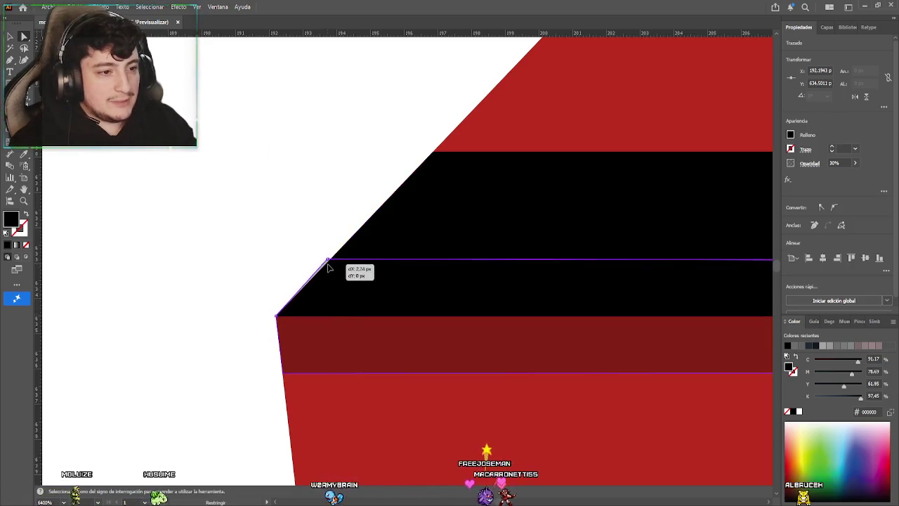
key("v")
left_click(189, 196)
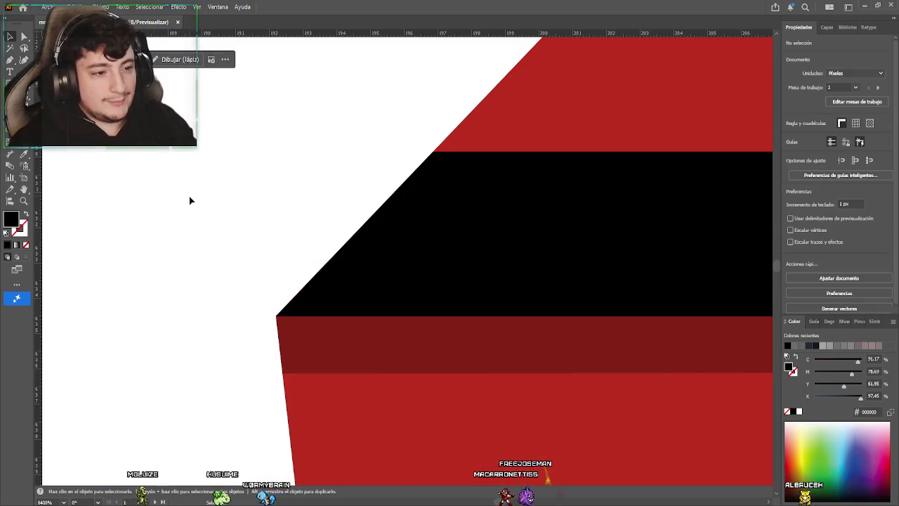
Bring the band under the black edge to the front as a dark-red stripe
scroll(193, 196, "up", 1)
scroll(208, 228, "down", 2)
left_click(351, 257)
key("a")
left_click(356, 267)
key("ctrl+shift+bracketright")
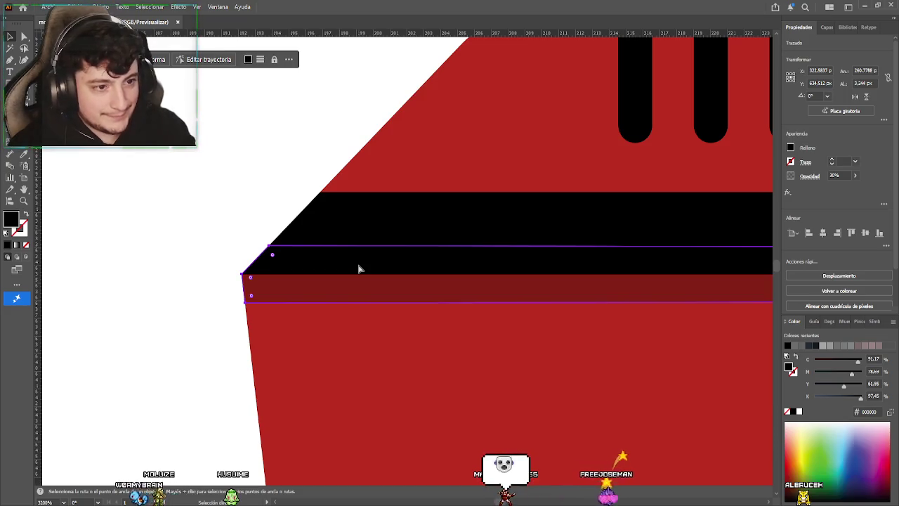
left_click(225, 221)
scroll(226, 225, "down", 4)
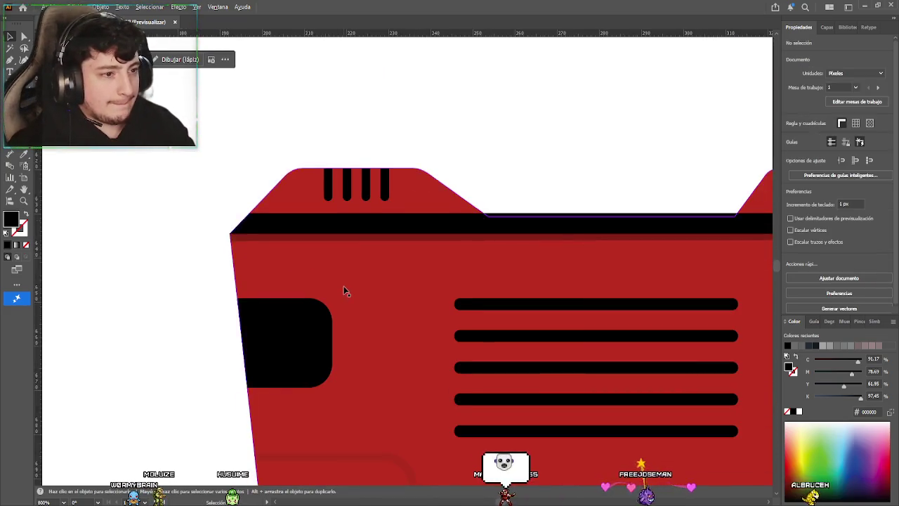
scroll(225, 269, "down", 1)
scroll(345, 309, "down", 2)
scroll(304, 278, "right", 3)
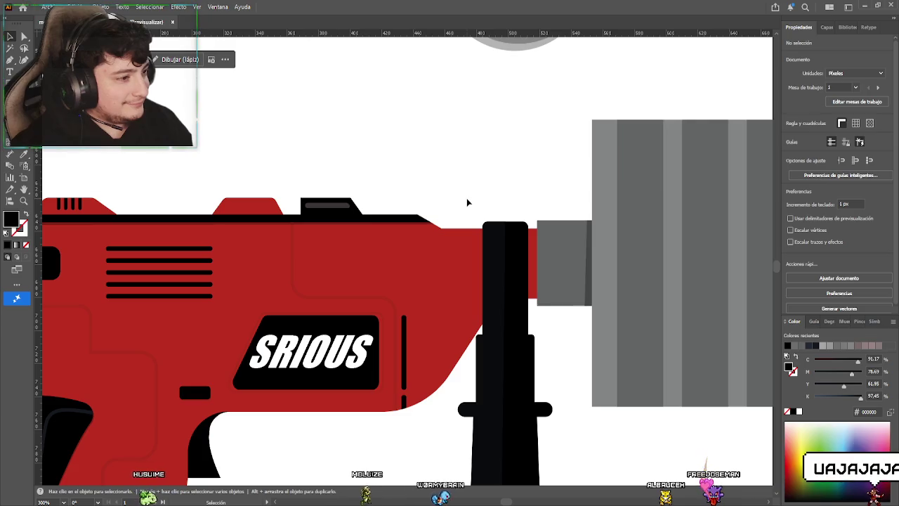
scroll(439, 260, "down", 5)
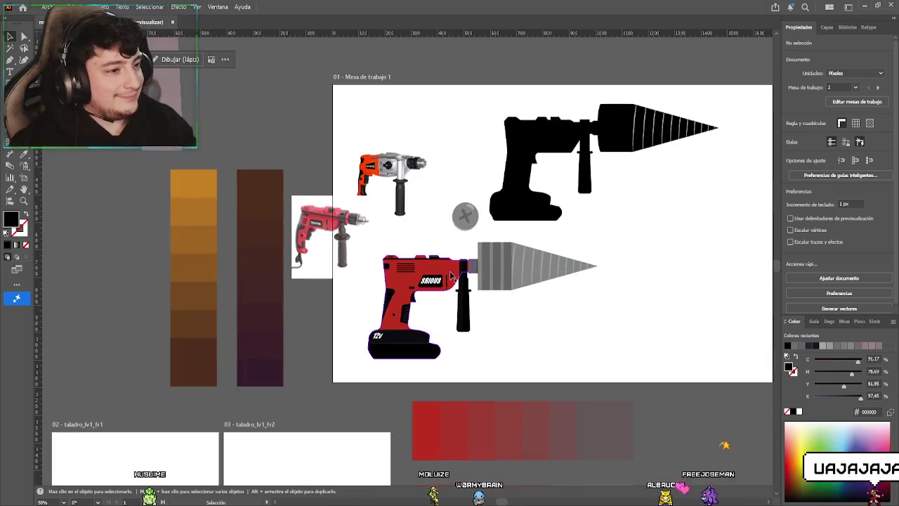
scroll(434, 314, "up", 1)
scroll(395, 305, "up", 1)
scroll(382, 305, "up", 1)
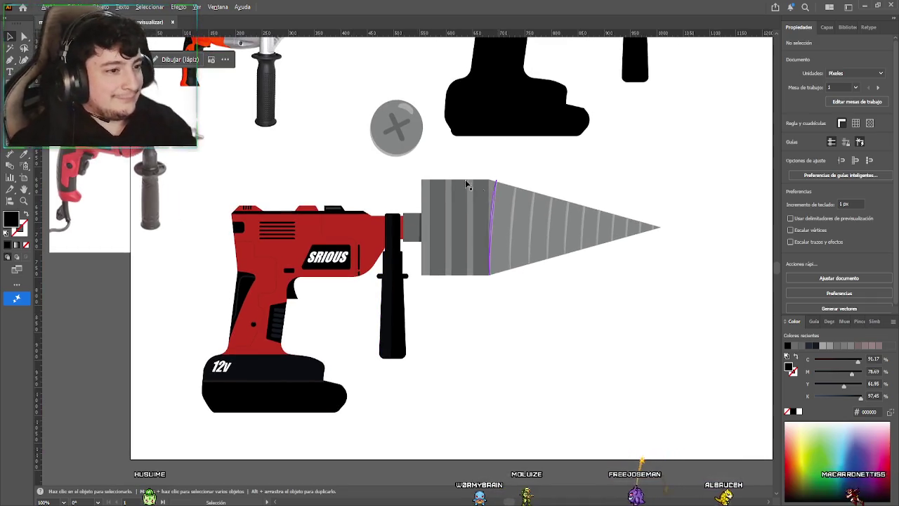
scroll(397, 207, "up", 1)
scroll(420, 297, "up", 3)
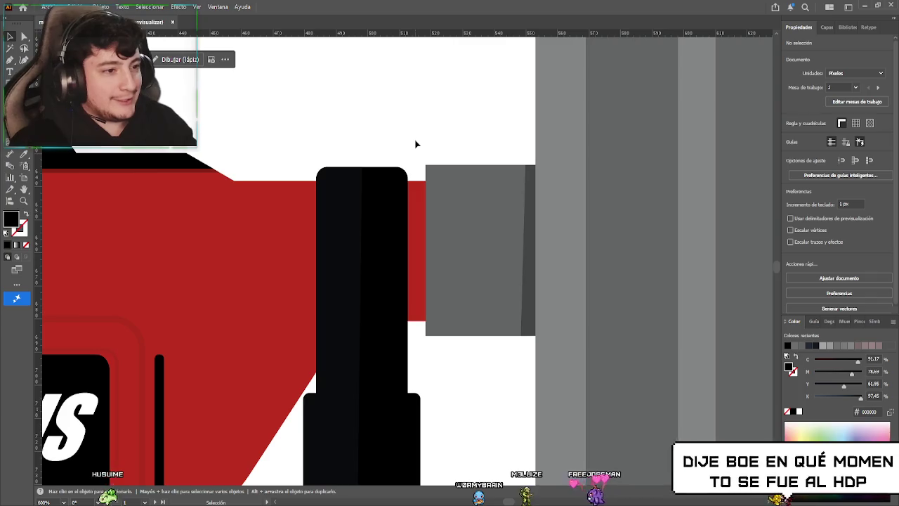
double_click(398, 226)
left_click(399, 227)
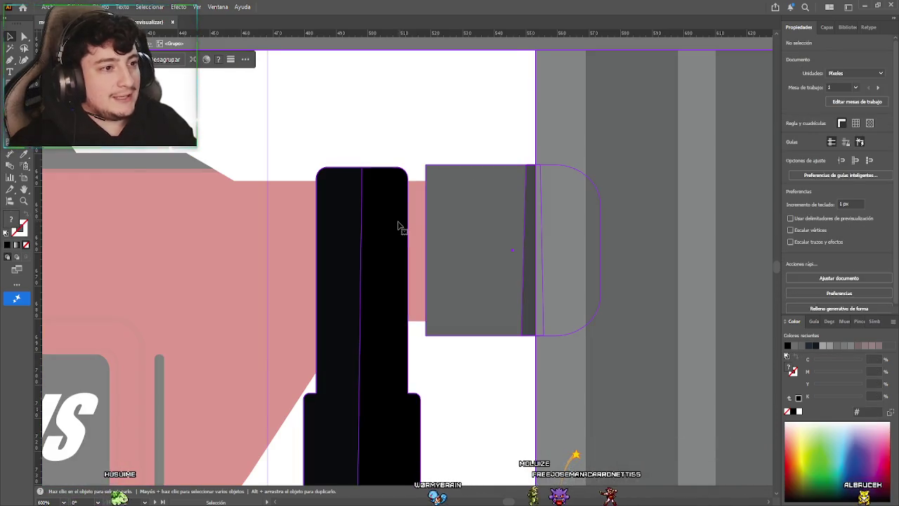
left_click(401, 154)
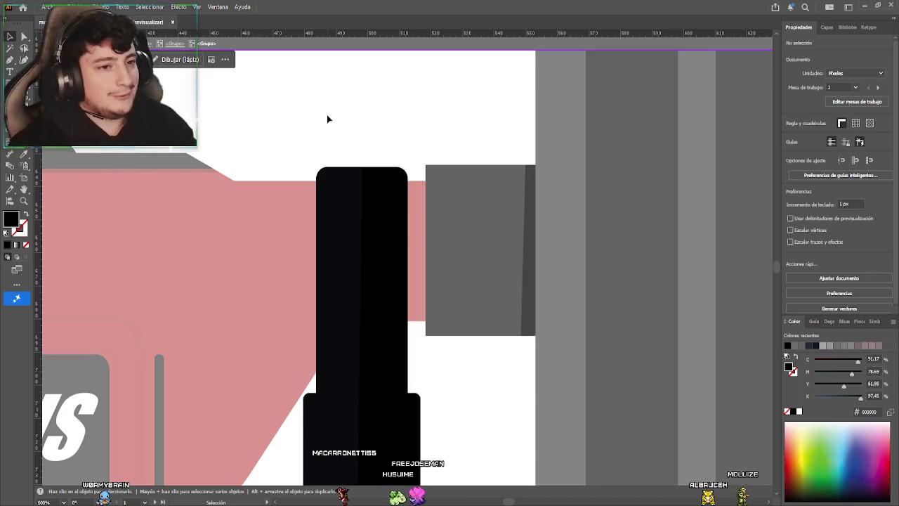
left_click(387, 229)
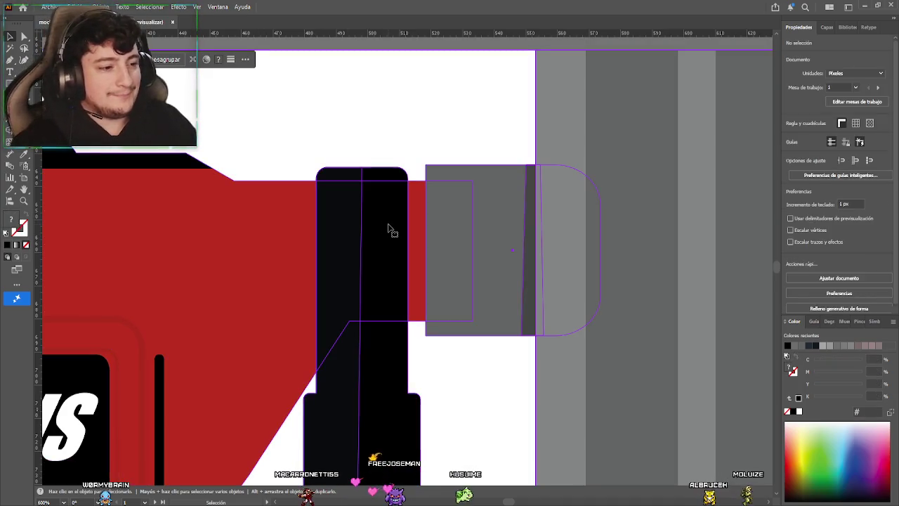
Inside the black collar group, draw a thin four-point strip along its right edge
double_click(397, 235)
left_click(398, 235)
key("ctrl+shift+a")
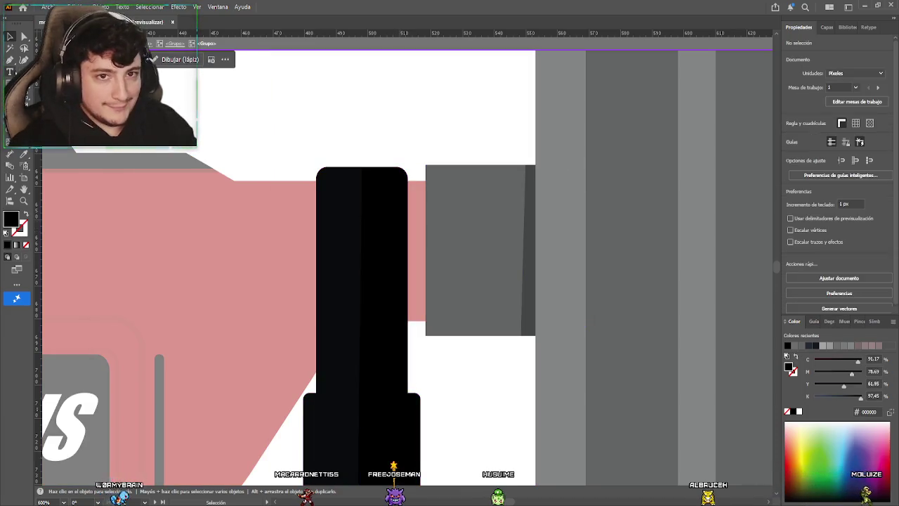
key("p")
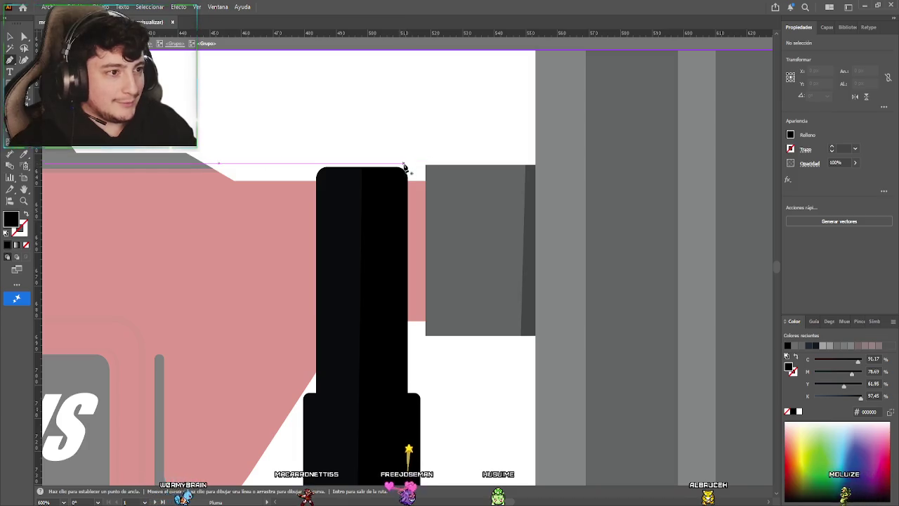
scroll(411, 186, "up", 2)
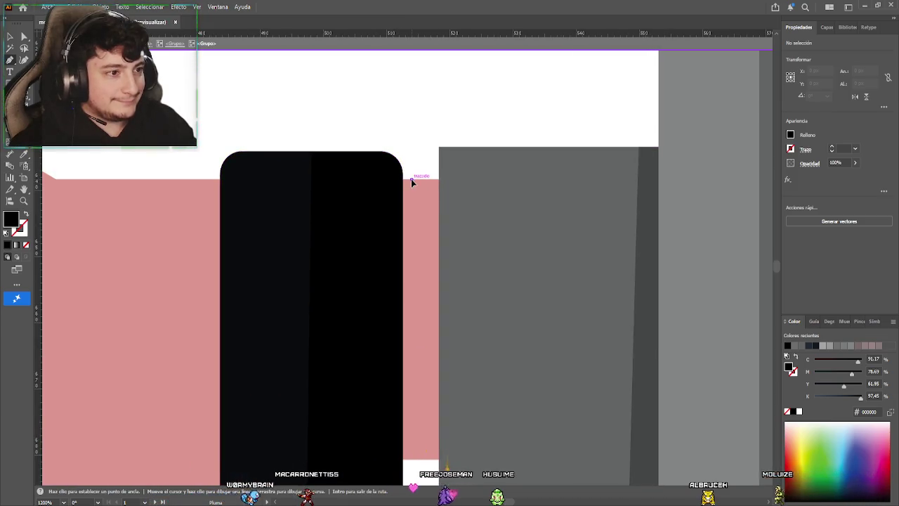
left_click(394, 179)
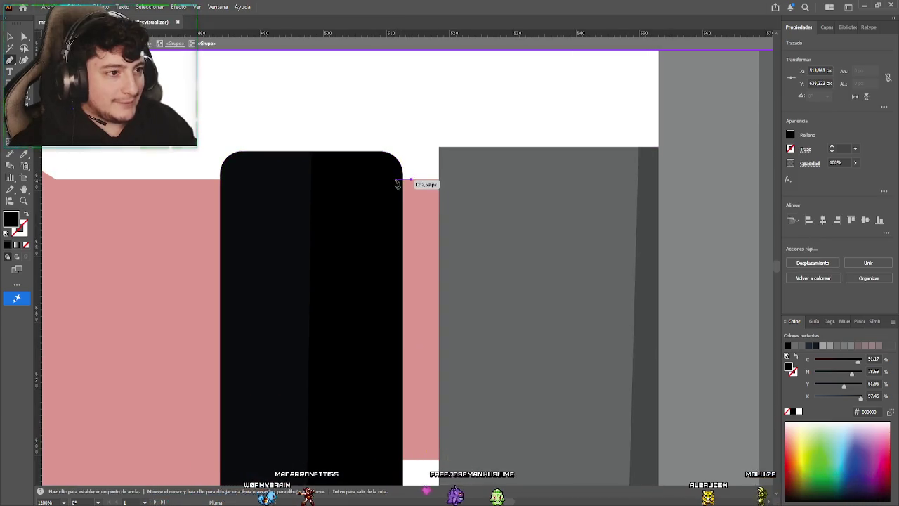
left_click(397, 460)
left_click(411, 179)
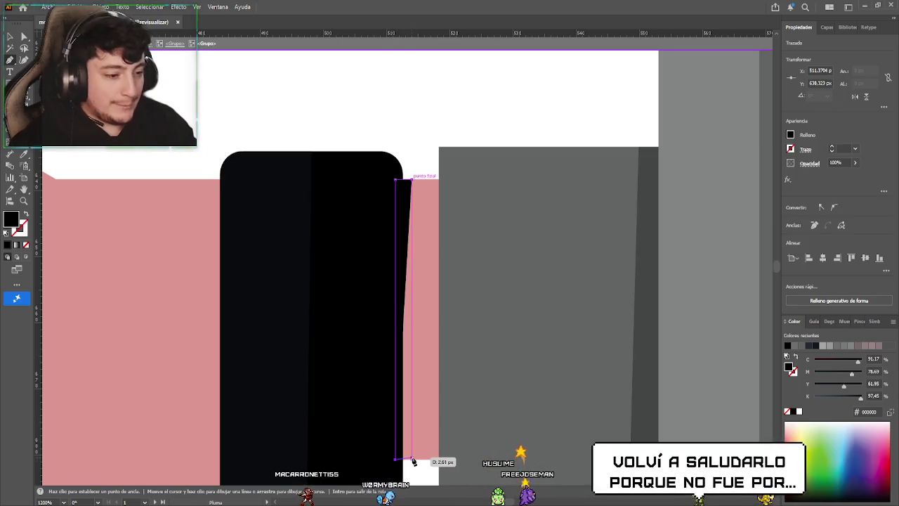
left_click(417, 460)
left_click(395, 180)
Slant the strip by moving its top corner, then set its opacity to 30%
left_click(24, 37)
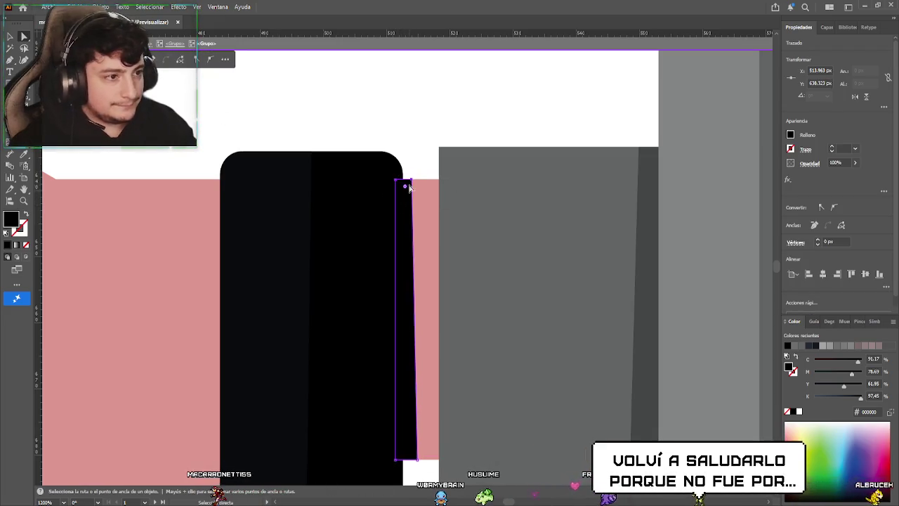
left_click_drag(413, 183, 400, 182)
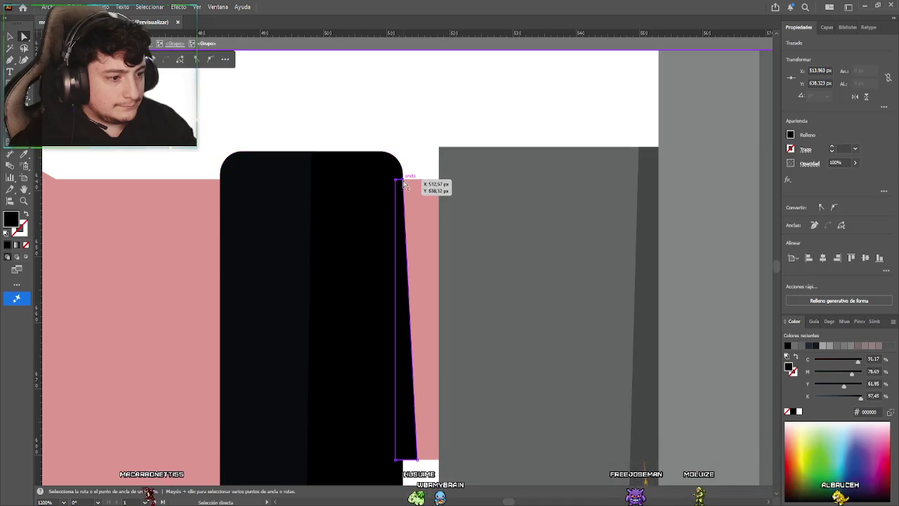
left_click(10, 37)
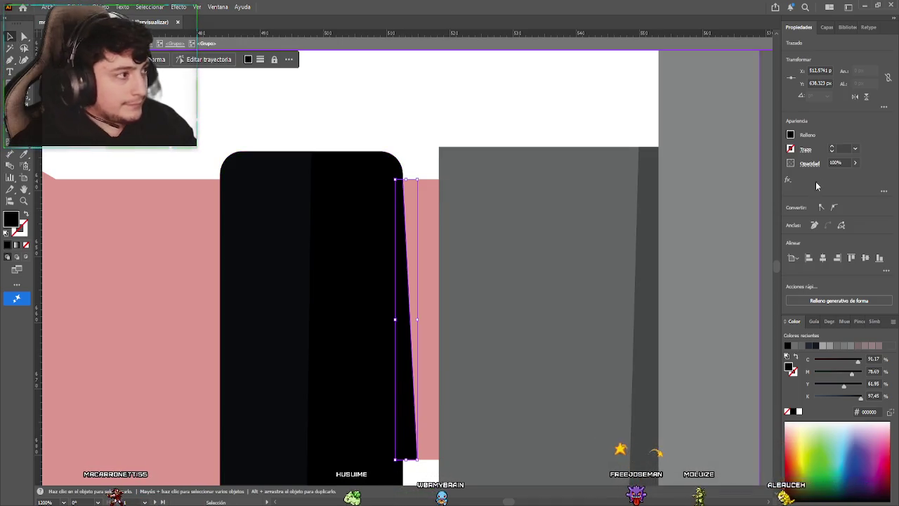
type("30")
key("Return")
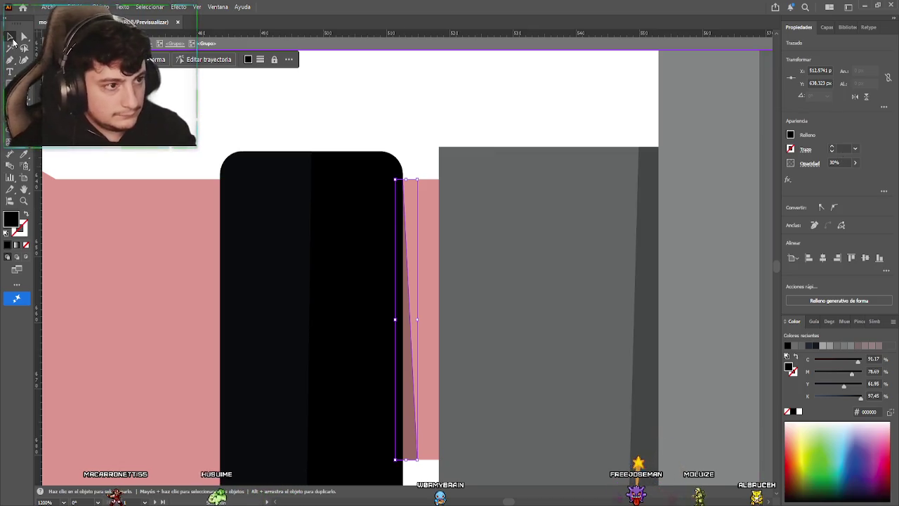
key("Escape")
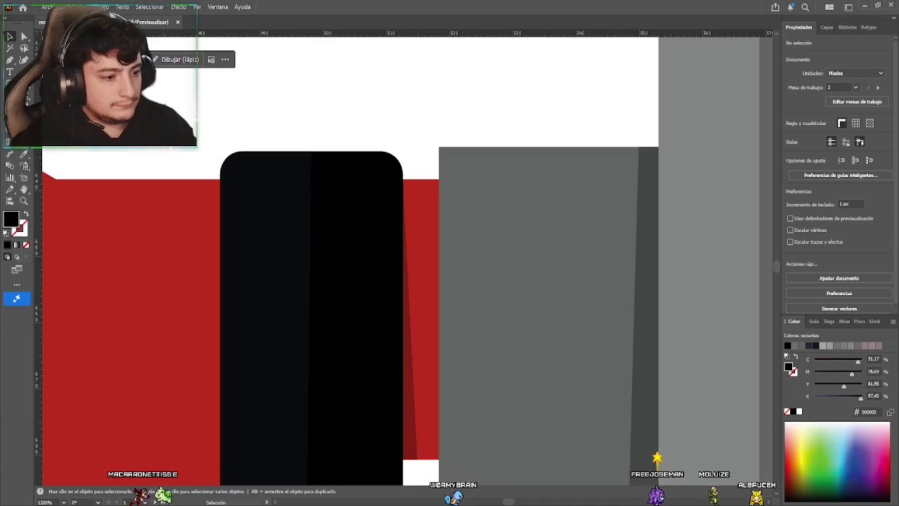
scroll(319, 272, "down", 4)
left_click_drag(319, 273, 361, 265)
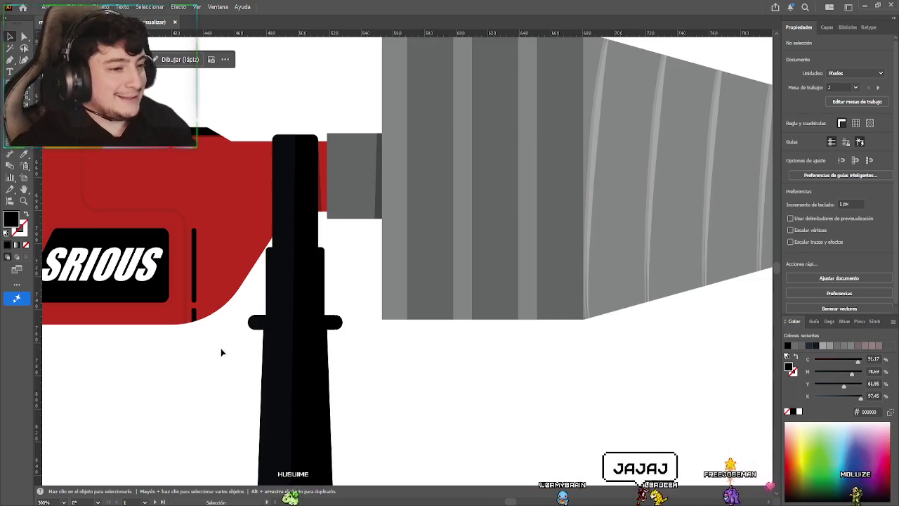
left_click_drag(361, 253, 392, 272)
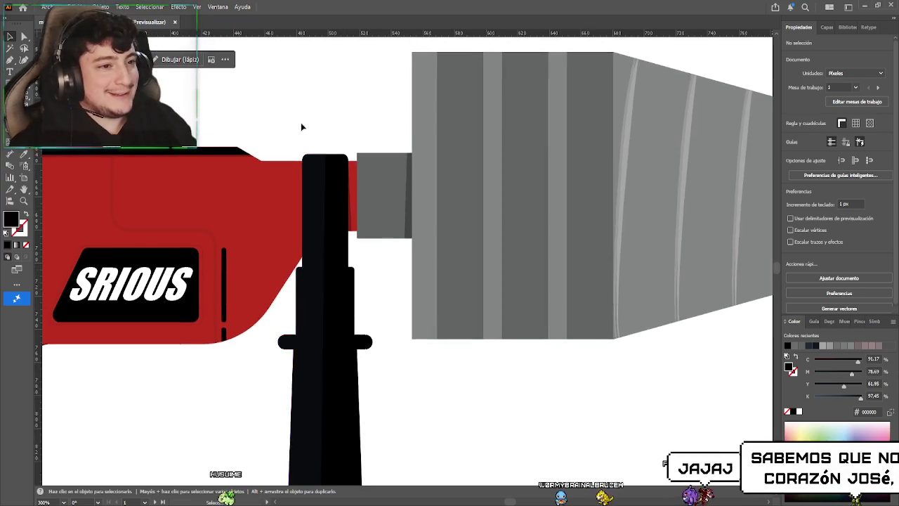
scroll(309, 141, "left", 2)
scroll(361, 312, "up", 3)
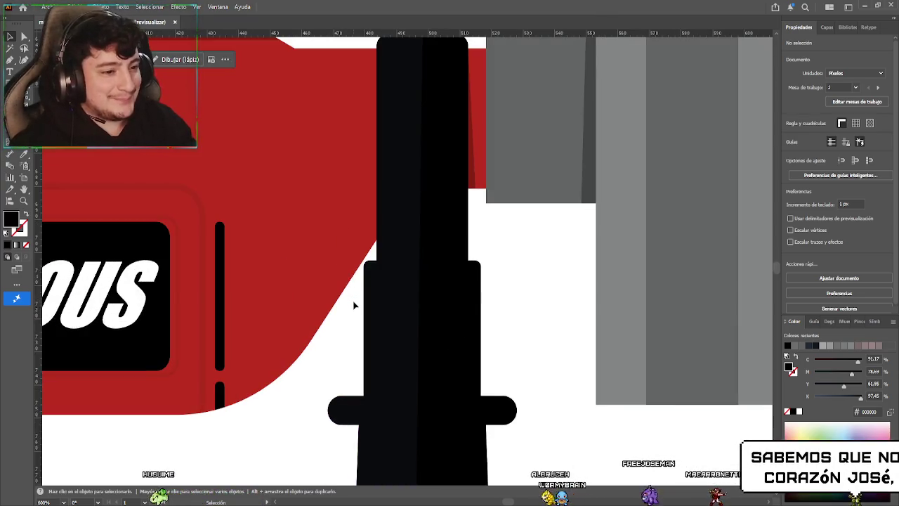
scroll(355, 306, "down", 5)
mouse_move(377, 300)
left_mouse_down()
mouse_move(334, 274)
mouse_move(316, 303)
left_mouse_up()
scroll(334, 273, "down", 2)
scroll(325, 266, "down", 1)
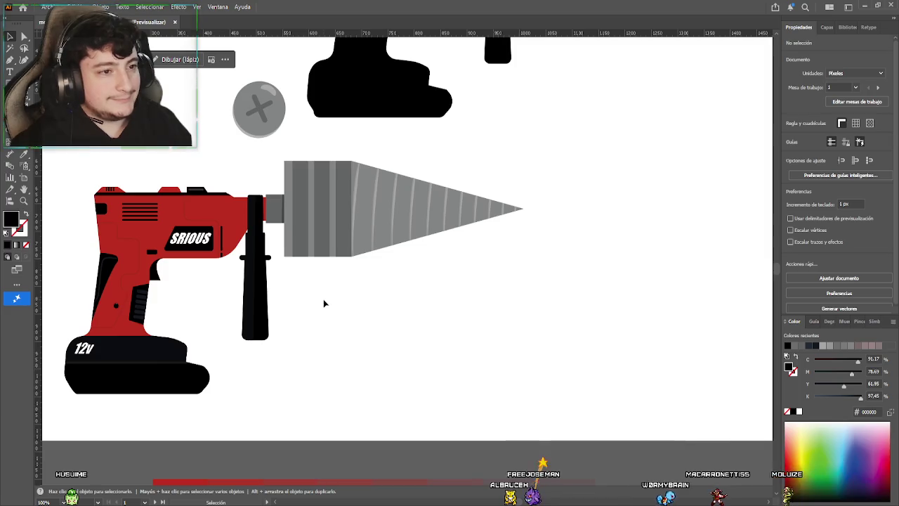
scroll(325, 301, "down", 1)
scroll(327, 299, "up", 1)
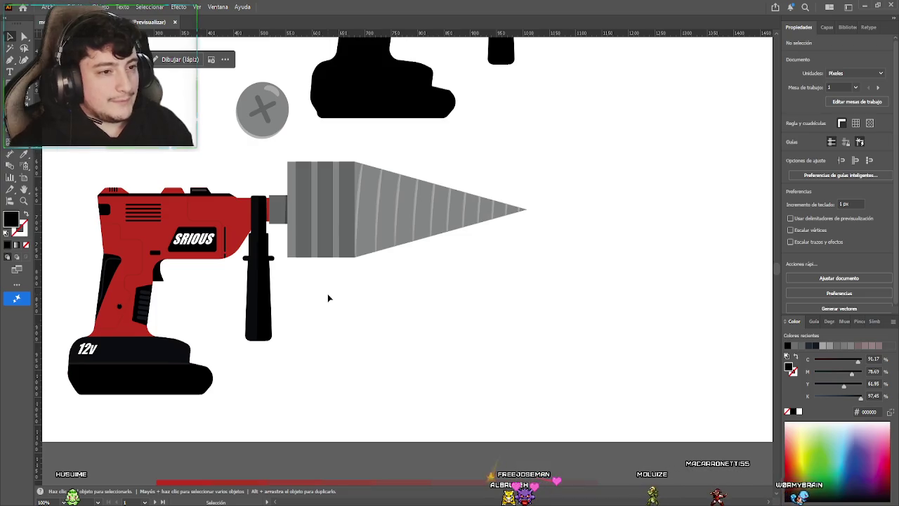
Drill down through the nested drill groups into the bit's clipping group
double_click(299, 234)
double_click(306, 235)
left_click(305, 235)
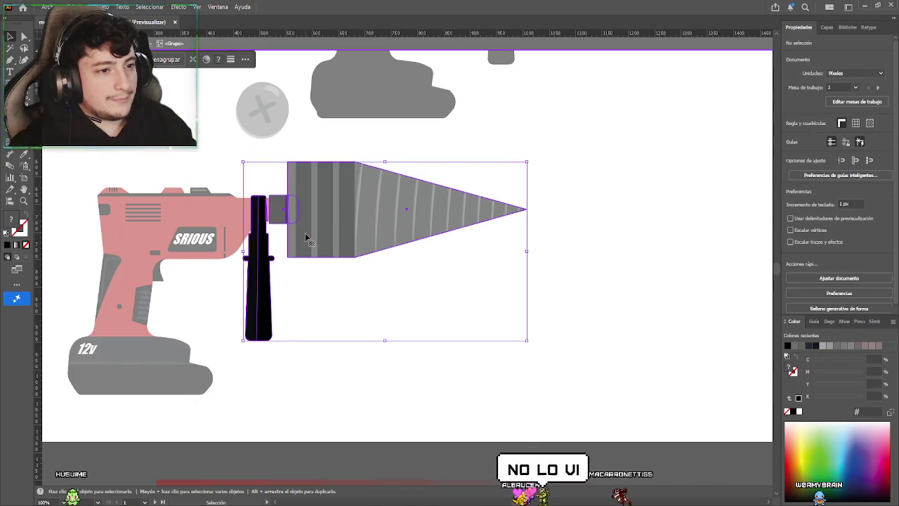
double_click(305, 238)
left_click(306, 233)
double_click(302, 226)
left_click(301, 226)
double_click(300, 231)
Set the three dark bit bands to 6% opacity and exit the groups
left_click(319, 225, "shift")
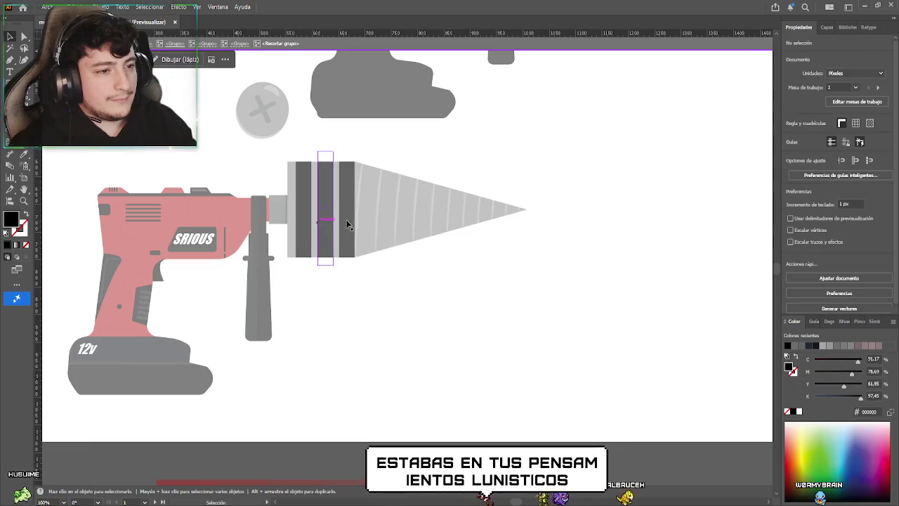
left_click(836, 175)
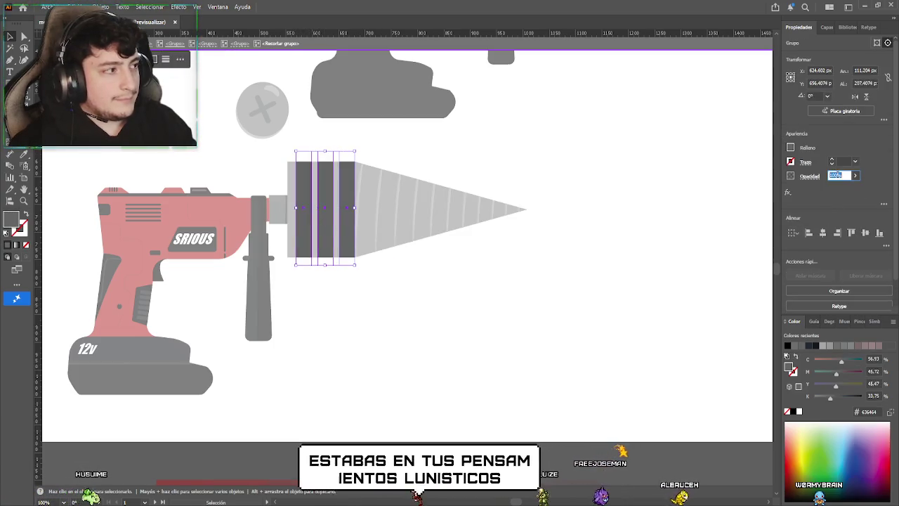
type("6")
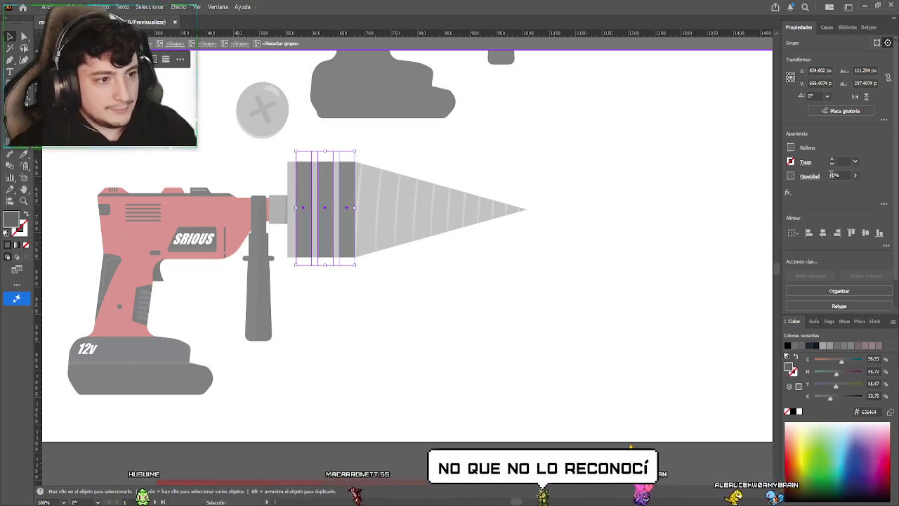
left_click(478, 324)
key("Escape")
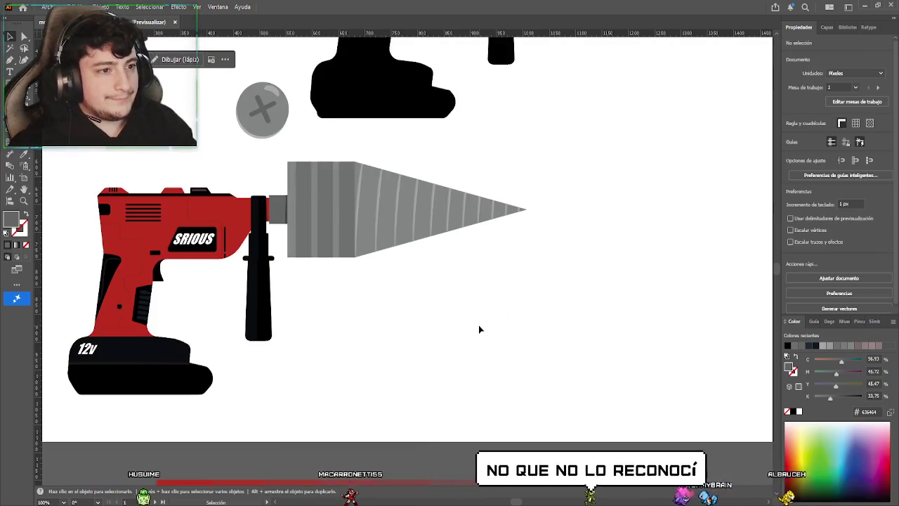
left_click_drag(480, 328, 439, 340)
scroll(440, 341, "down", 2)
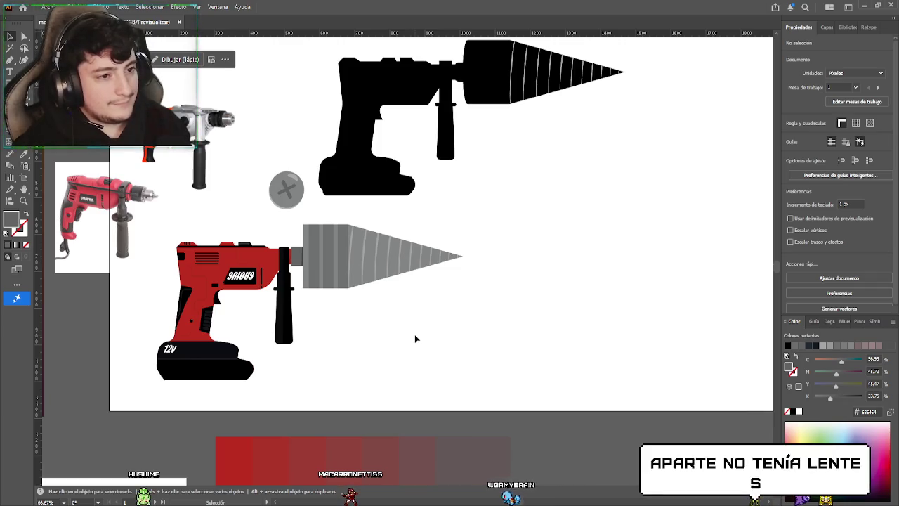
scroll(296, 270, "up", 3)
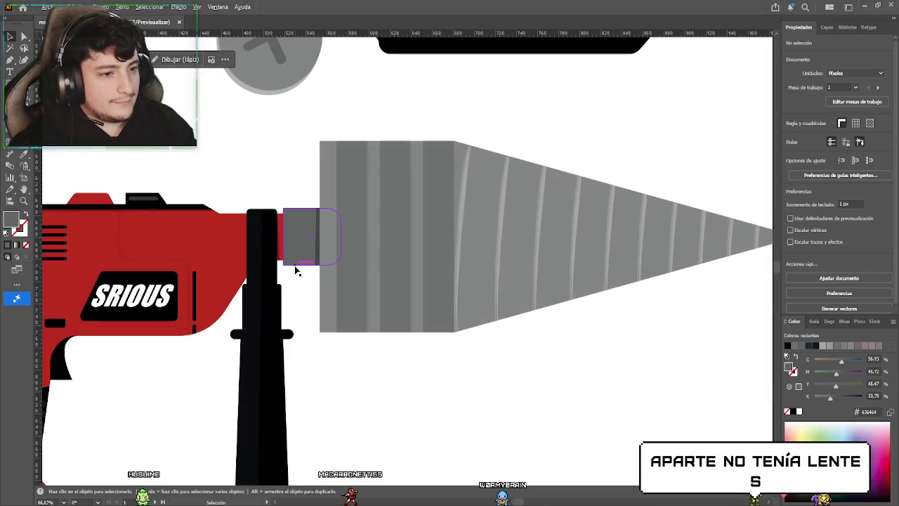
left_click_drag(313, 303, 388, 297)
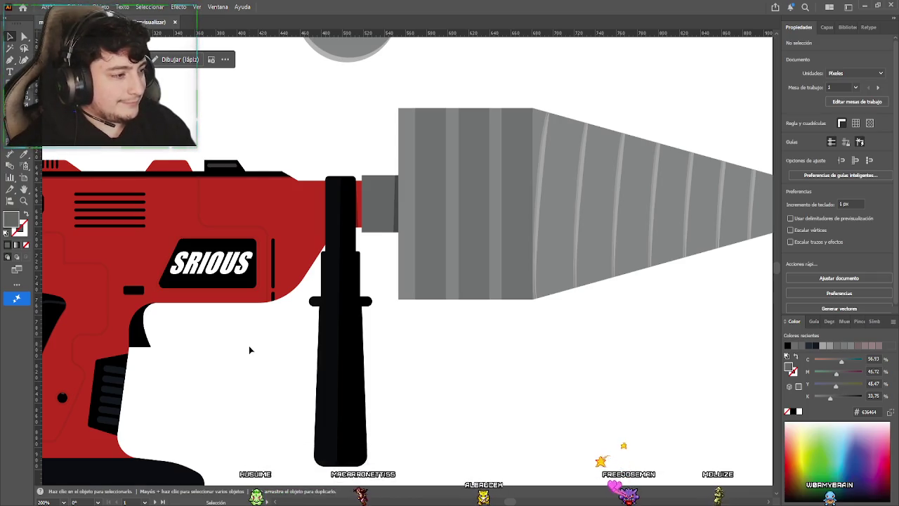
left_click_drag(249, 349, 415, 267)
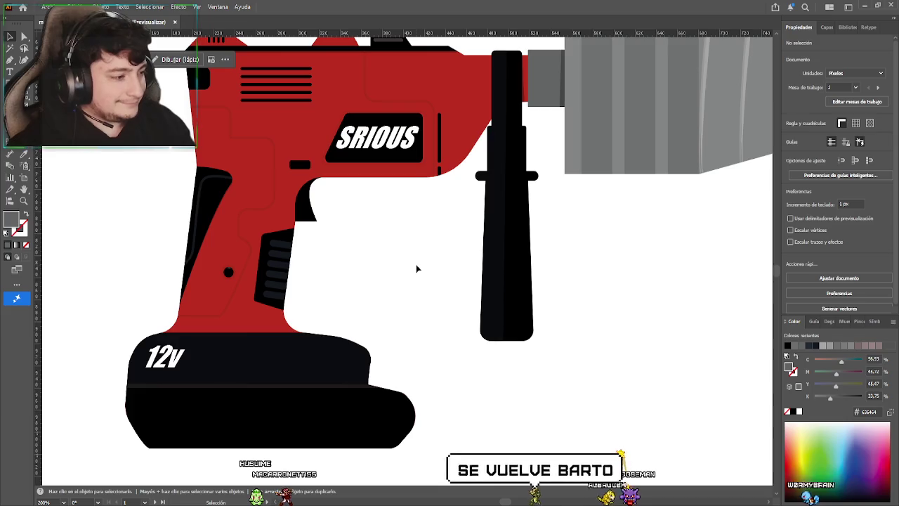
left_click_drag(417, 266, 435, 221)
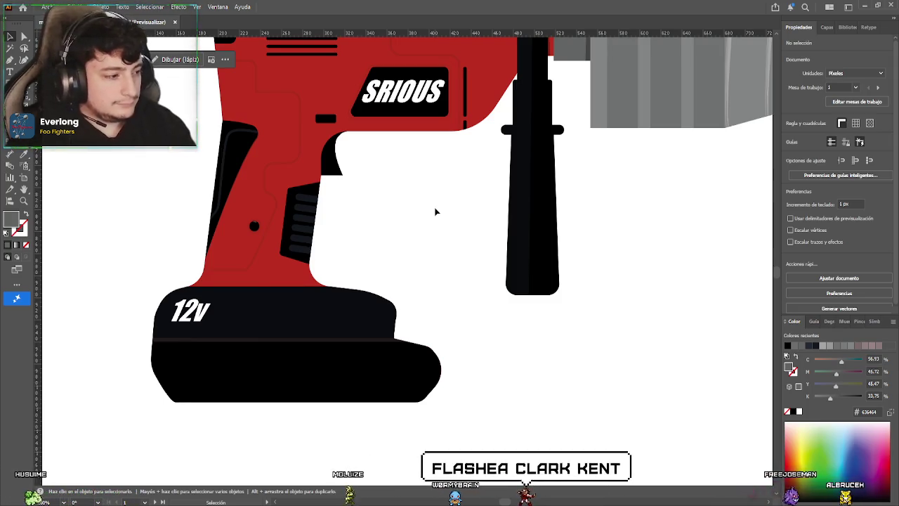
scroll(393, 253, "down", 2)
scroll(365, 309, "up", 2)
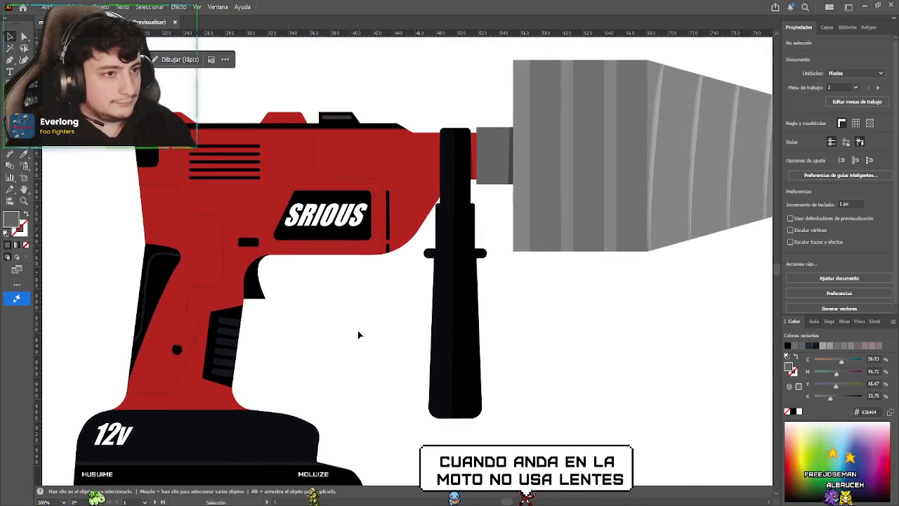
scroll(360, 332, "up", 2)
left_click_drag(363, 333, 261, 327)
scroll(415, 344, "down", 3)
mouse_move(415, 344)
left_mouse_down()
mouse_move(247, 328)
mouse_move(351, 343)
mouse_move(355, 375)
mouse_move(339, 373)
mouse_move(353, 375)
mouse_move(367, 359)
left_mouse_up()
scroll(247, 328, "right", 1)
scroll(272, 344, "down", 2)
scroll(363, 344, "down", 1)
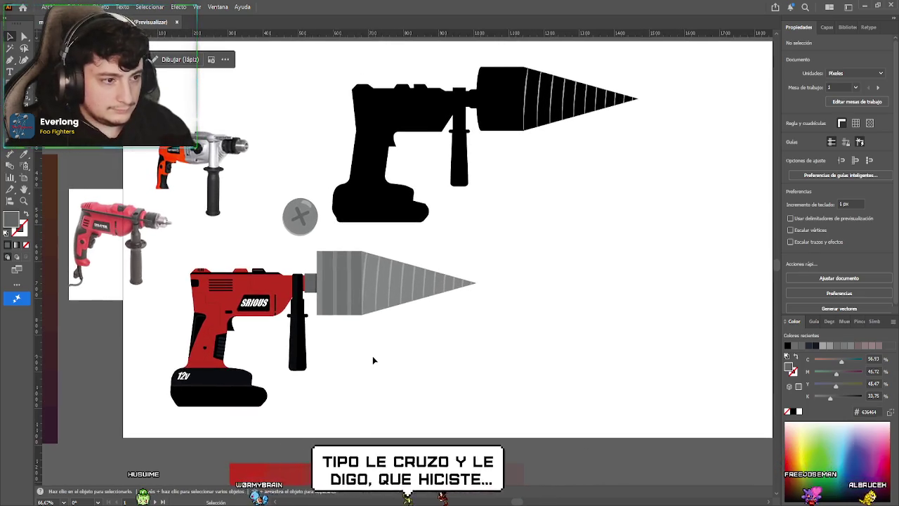
scroll(373, 358, "down", 1)
Select the red drill without the reference photo and unhide layers animacion taladro lv1 and taladro lv3
scroll(372, 359, "down", 2)
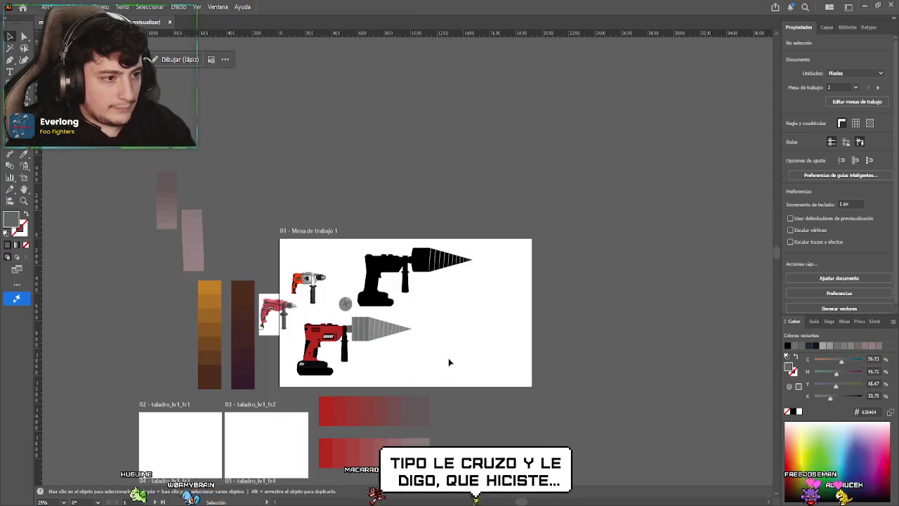
mouse_move(424, 331)
left_mouse_down()
mouse_move(480, 261)
mouse_move(455, 301)
left_mouse_up()
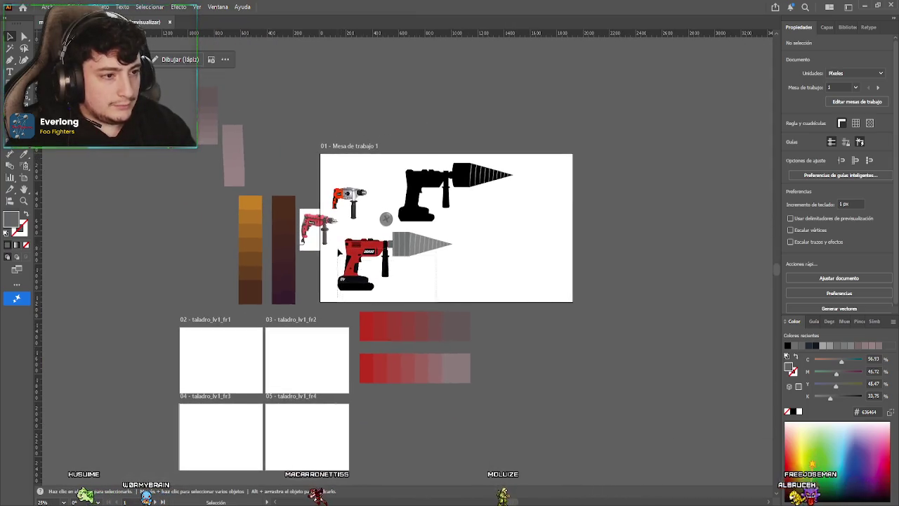
left_click_drag(333, 239, 336, 244)
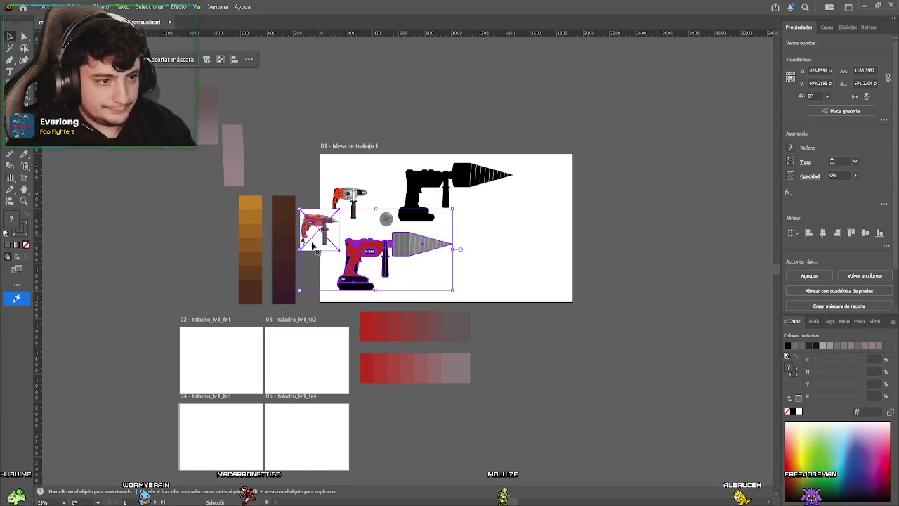
key("a")
left_click(372, 260)
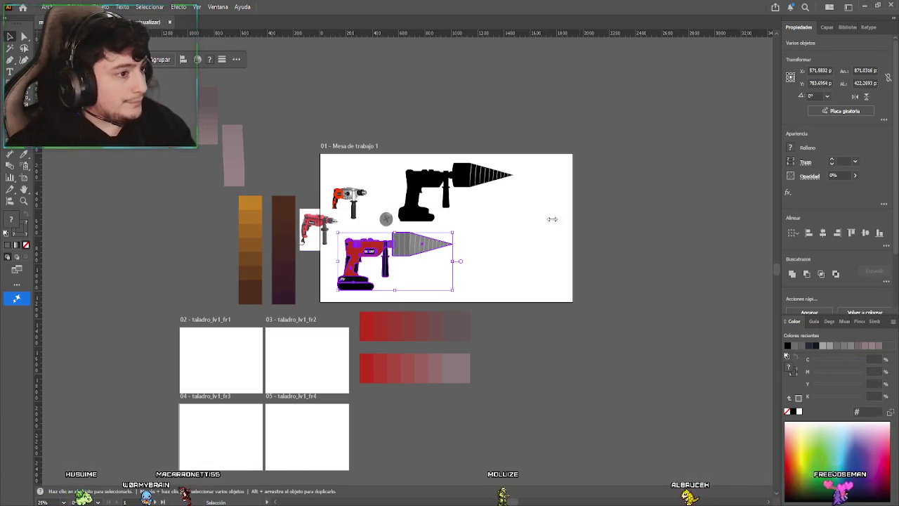
left_click(826, 28)
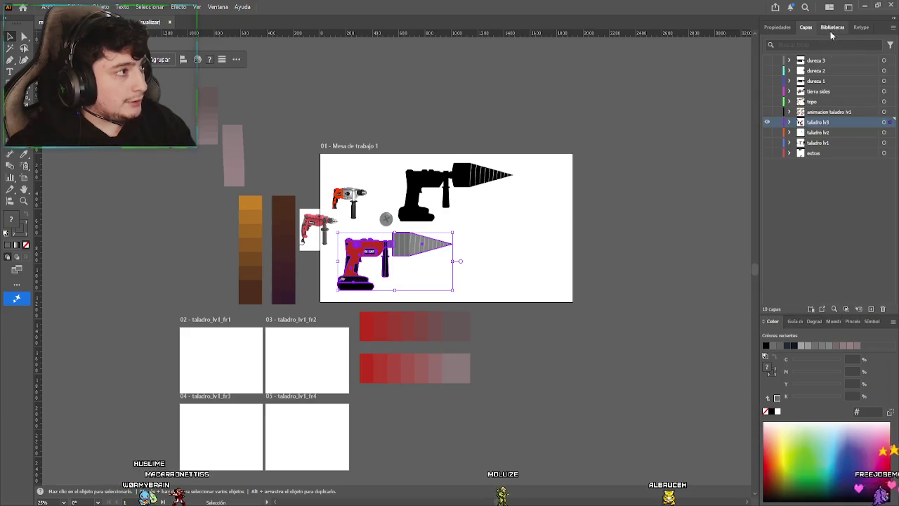
left_click_drag(768, 117, 768, 122)
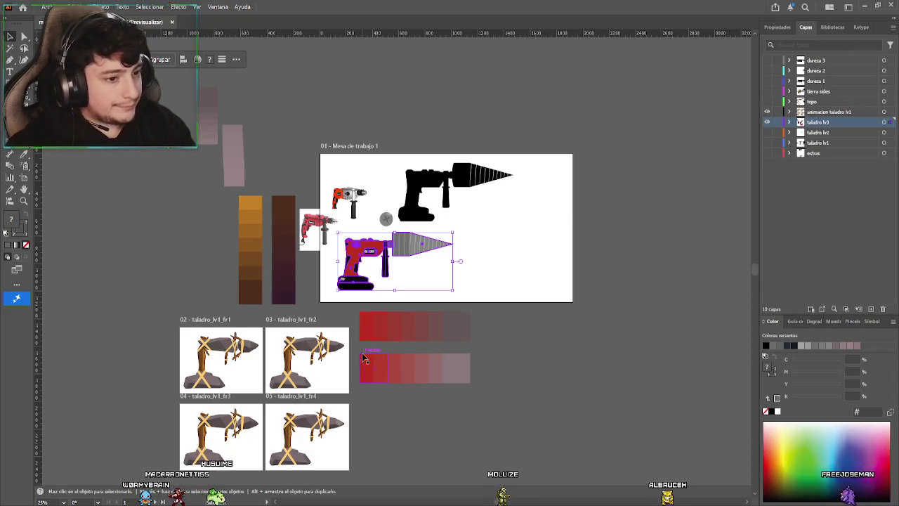
Paste a copy of the red drill and center it horizontally and vertically
scroll(368, 360, "down", 3)
scroll(369, 359, "left", 3)
key("a")
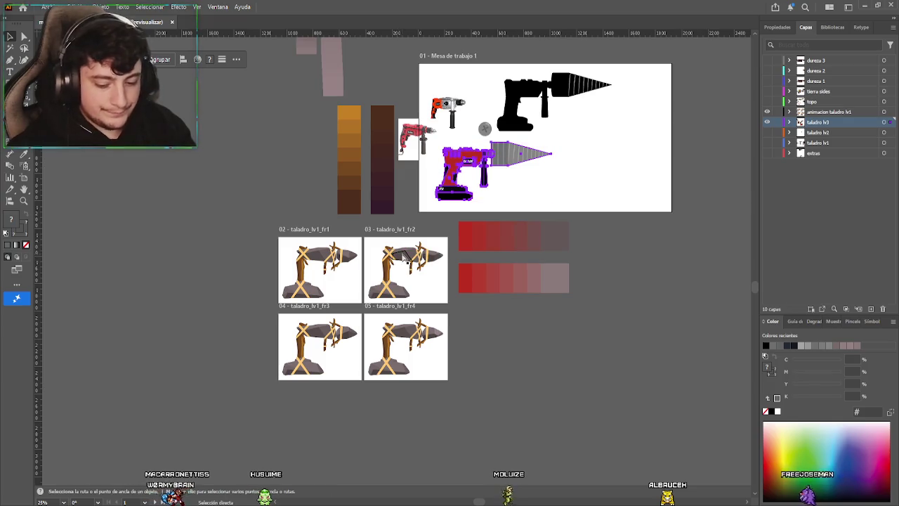
key("ctrl+shift+a")
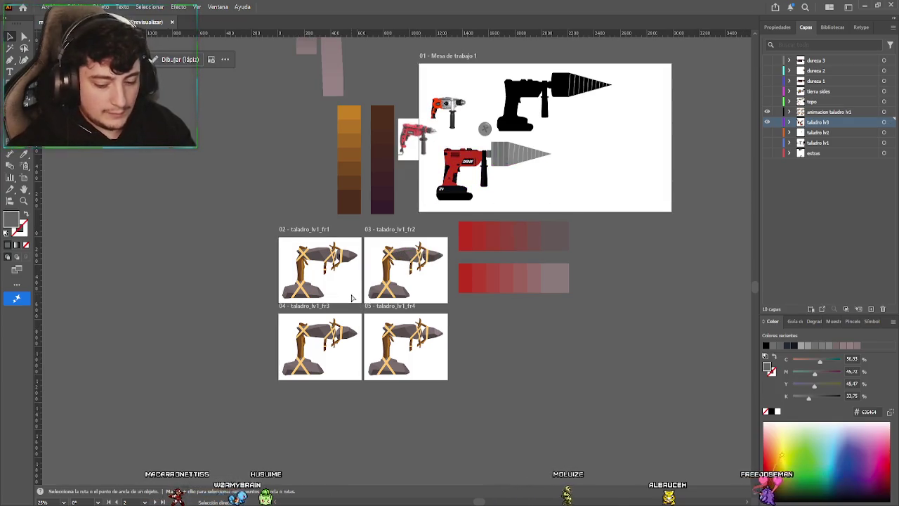
key("ctrl+alt+3")
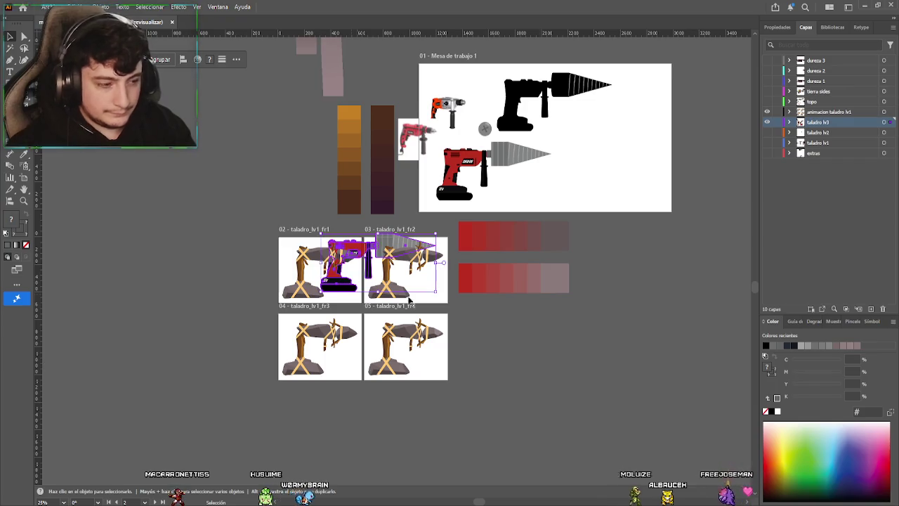
left_click(777, 27)
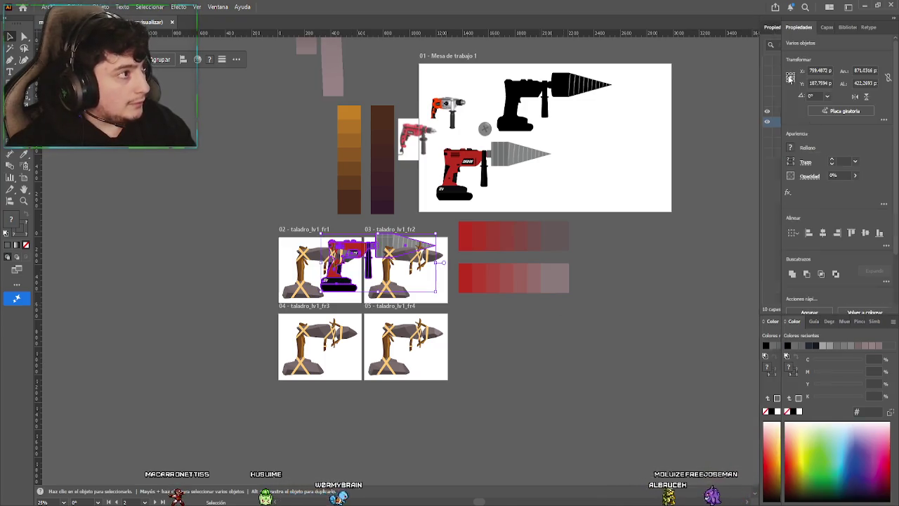
left_click(823, 232)
left_click(865, 232)
Enter the drill copy's group in isolation mode, then exit back out
scroll(344, 239, "up", 2)
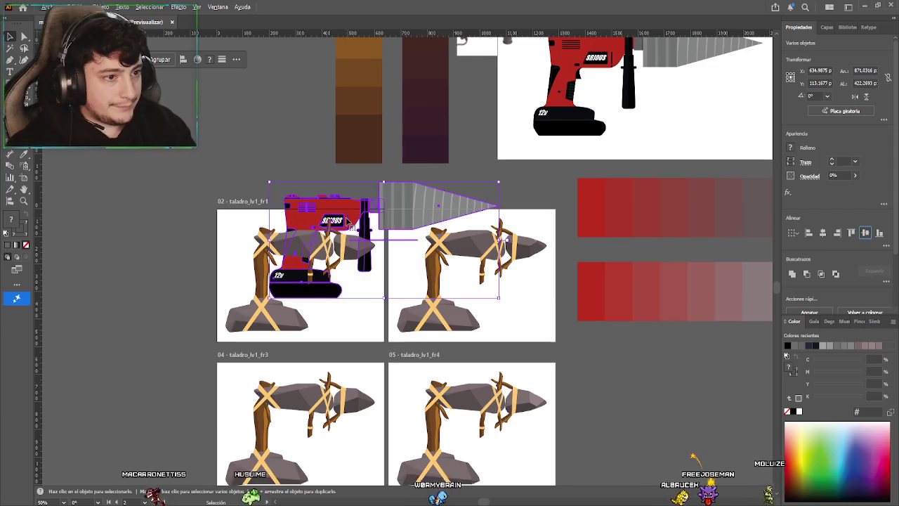
left_click(368, 325)
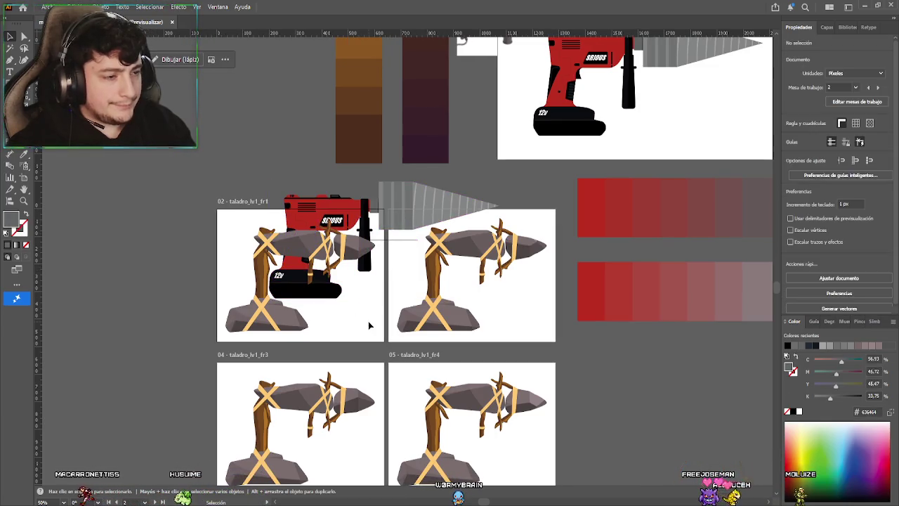
double_click(398, 242)
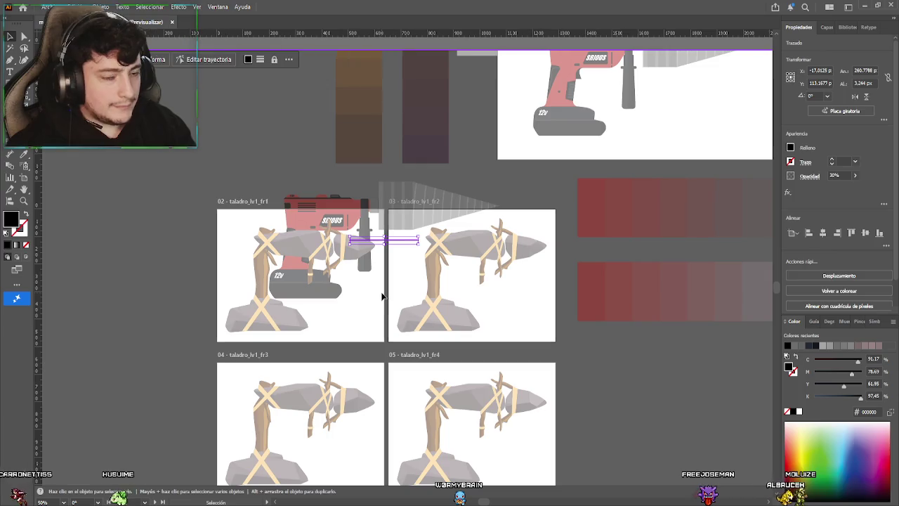
key("Escape")
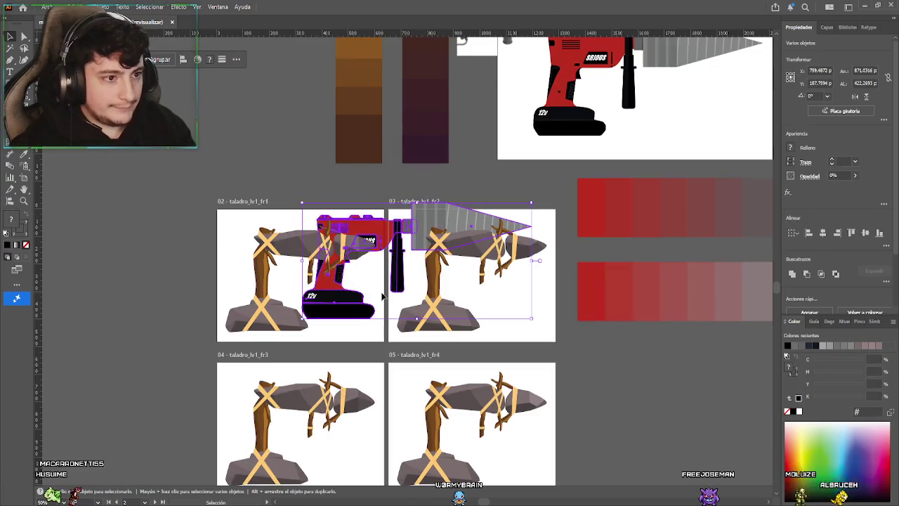
scroll(400, 291, "up", 2)
scroll(400, 281, "up", 1)
scroll(398, 239, "up", 2)
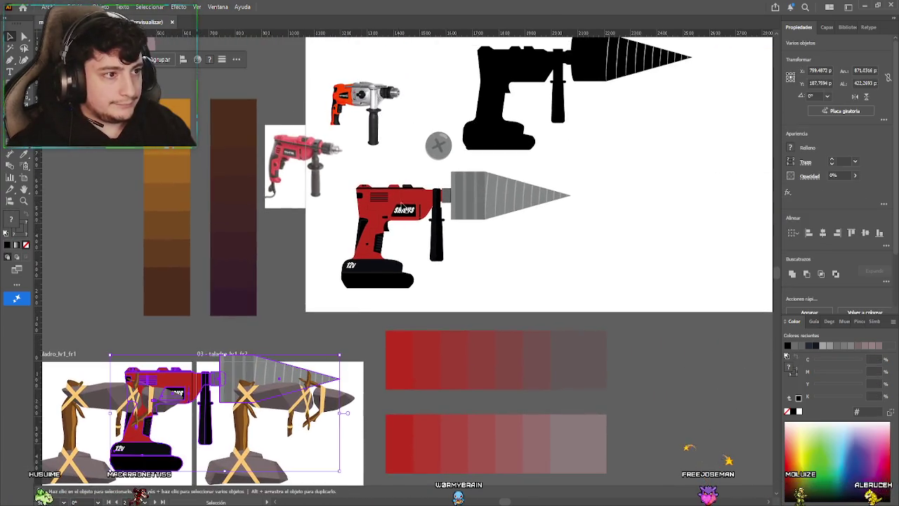
Isolate the thin line along the drill's top edge to inspect it, then exit
scroll(395, 198, "up", 2)
scroll(387, 210, "down", 3)
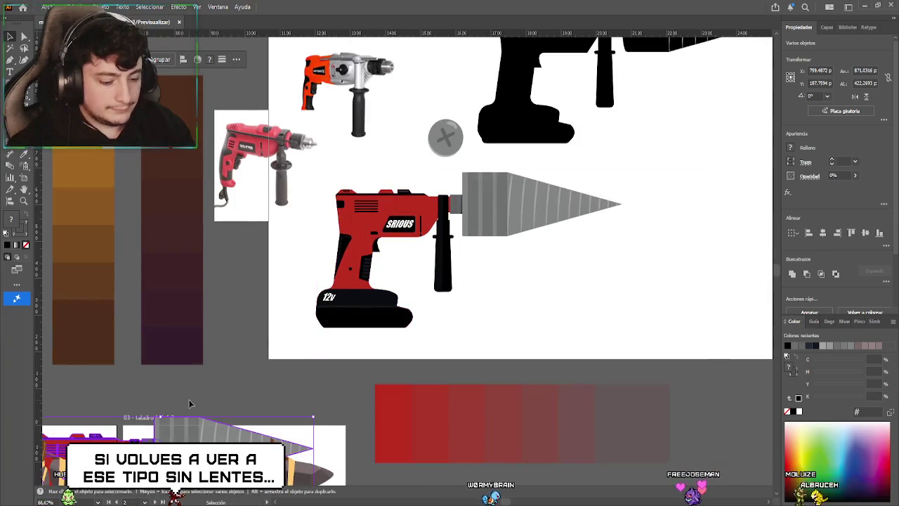
left_click(247, 361)
scroll(329, 259, "up", 3)
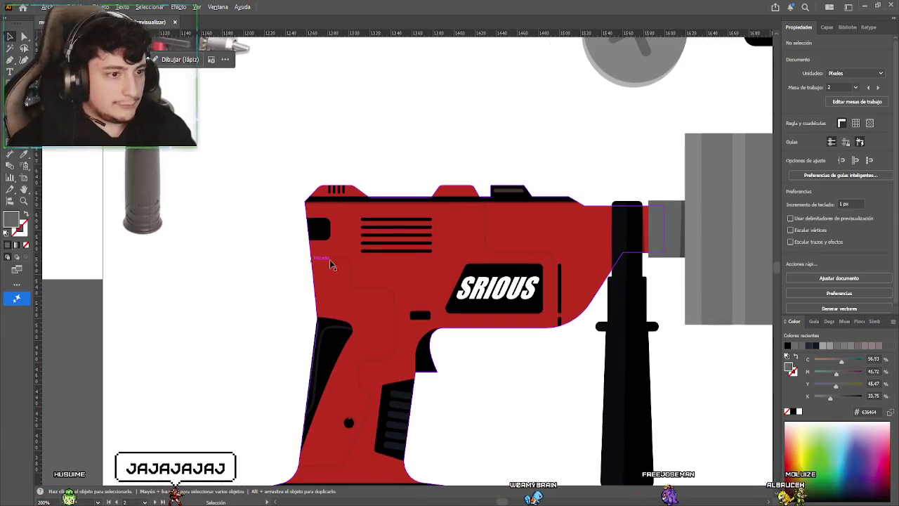
left_click(354, 205)
double_click(355, 205)
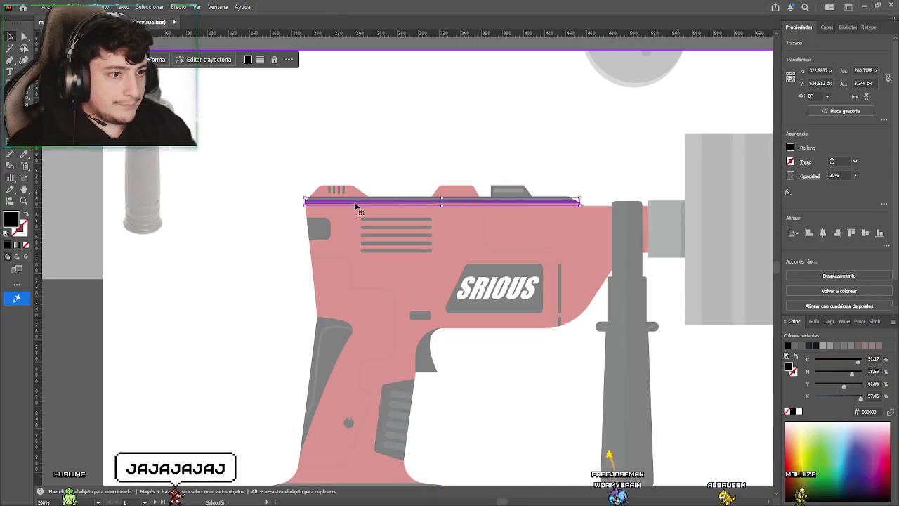
key("v")
key("Escape")
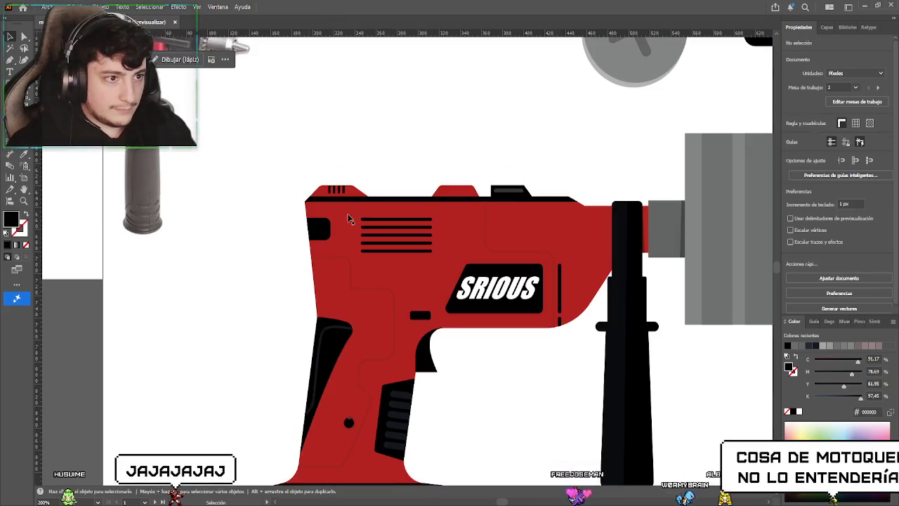
Re-inspect the drill group in isolation, exit, and reselect the original red drill on artboard 01
left_click(356, 218)
double_click(356, 217)
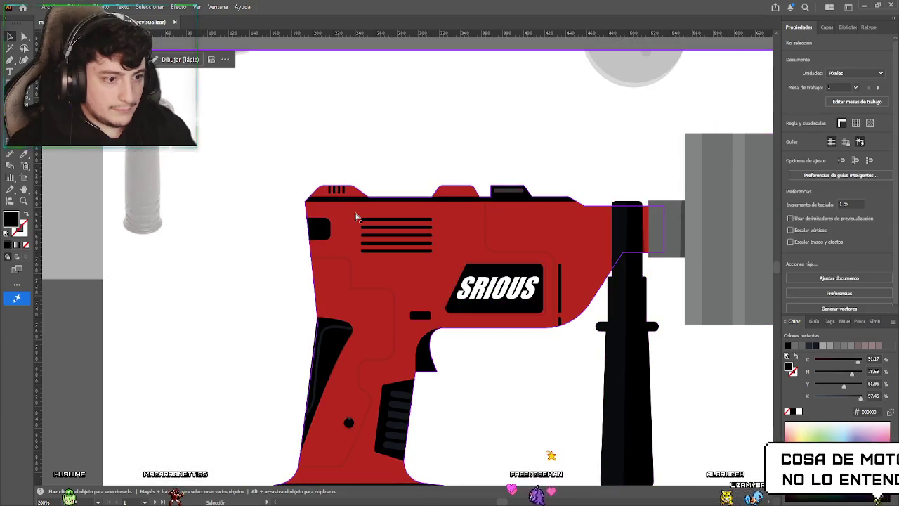
key("Escape")
scroll(278, 277, "down", 3)
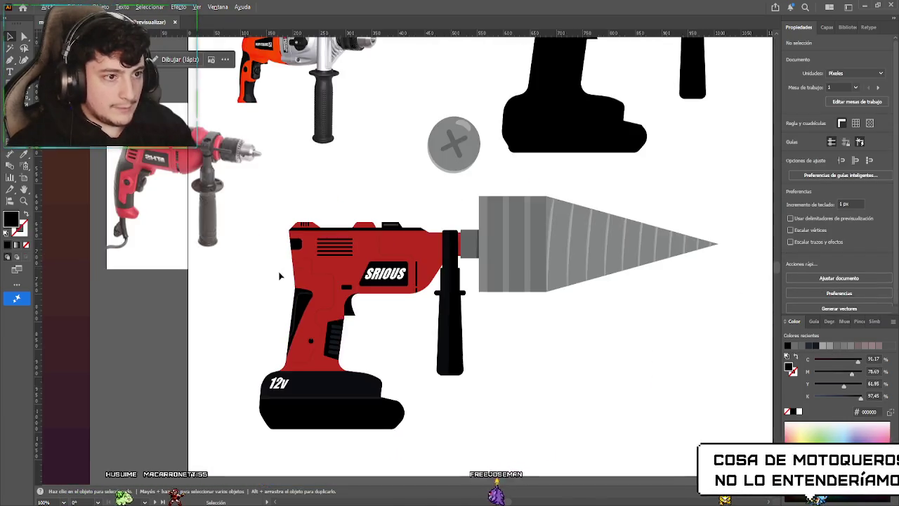
scroll(273, 341, "up", 3)
scroll(274, 340, "down", 5)
left_click_drag(269, 360, 332, 245)
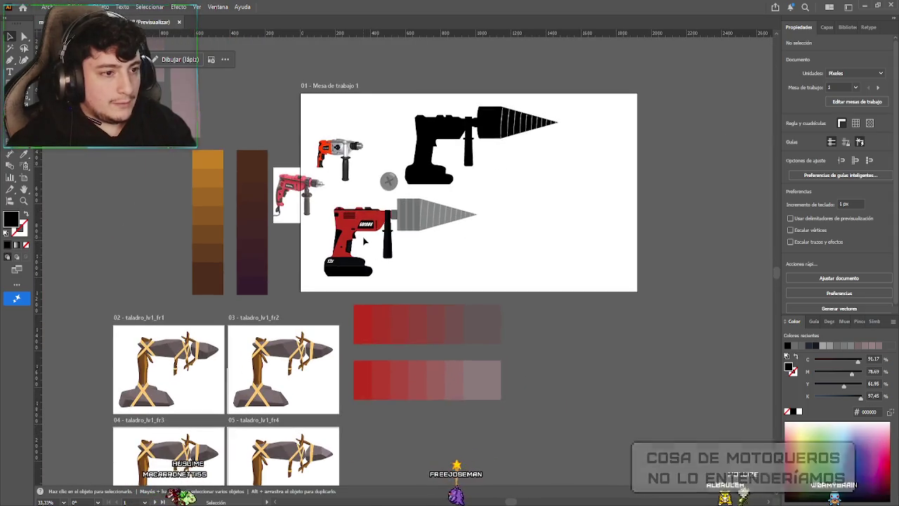
left_click(361, 233)
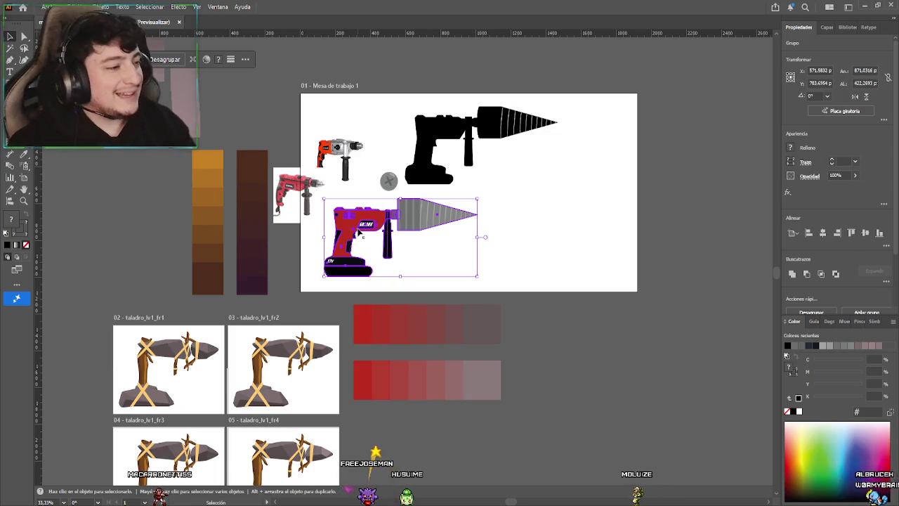
Paste a drill copy and center it on the taladro_lv1_fr1 artboard
mouse_move(236, 375)
left_mouse_down()
mouse_move(301, 315)
mouse_move(359, 283)
left_mouse_up()
scroll(293, 328, "up", 2)
left_click(344, 282)
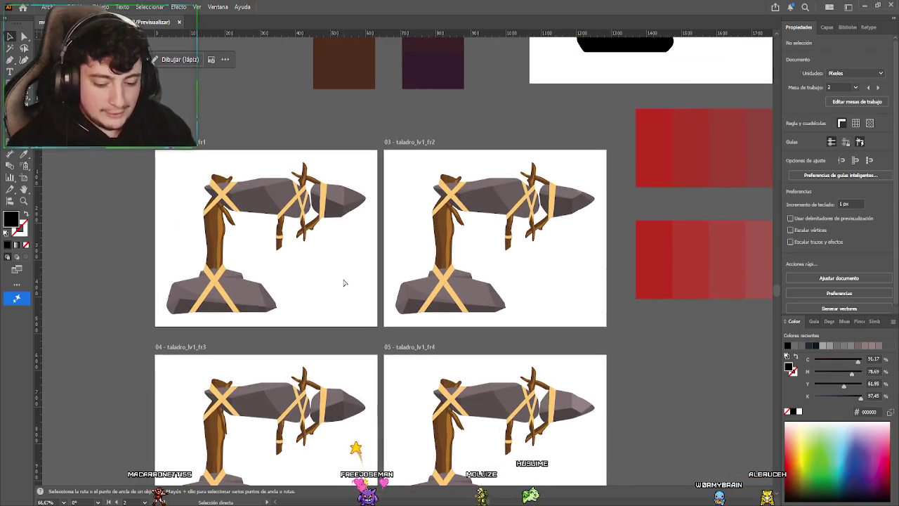
key("ctrl+v")
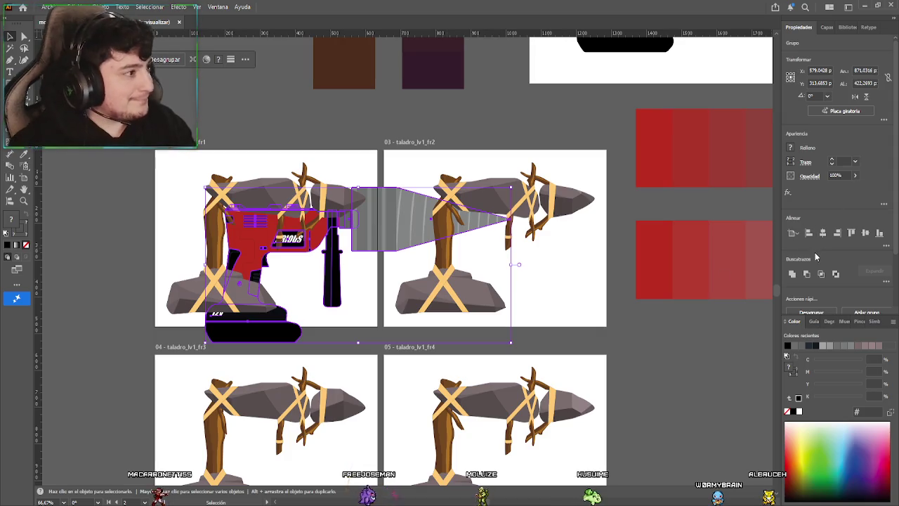
left_click(824, 233)
left_click(865, 233)
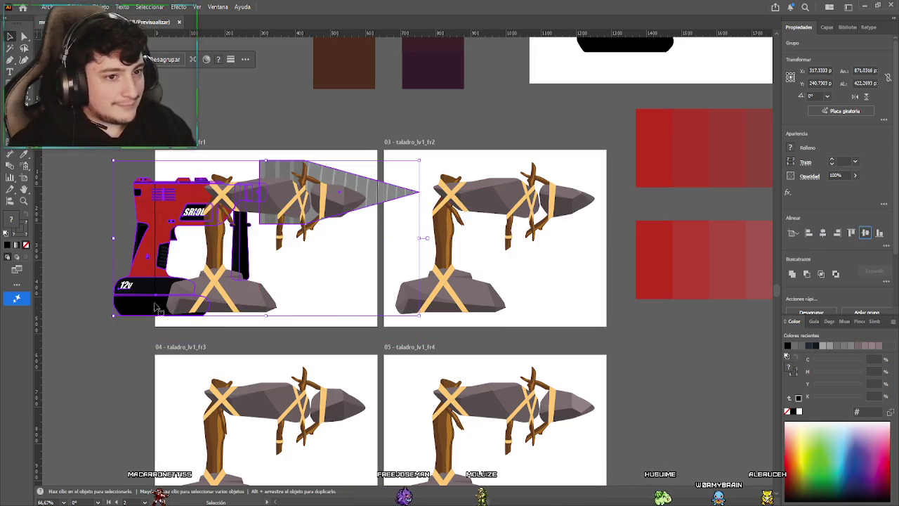
Shift the drill copy left and resize it to fill fr1, its bit reaching into fr2
left_click(91, 228)
mouse_move(91, 228)
left_mouse_down()
mouse_move(147, 243)
mouse_move(274, 236)
left_mouse_up()
scroll(413, 258, "right", 2)
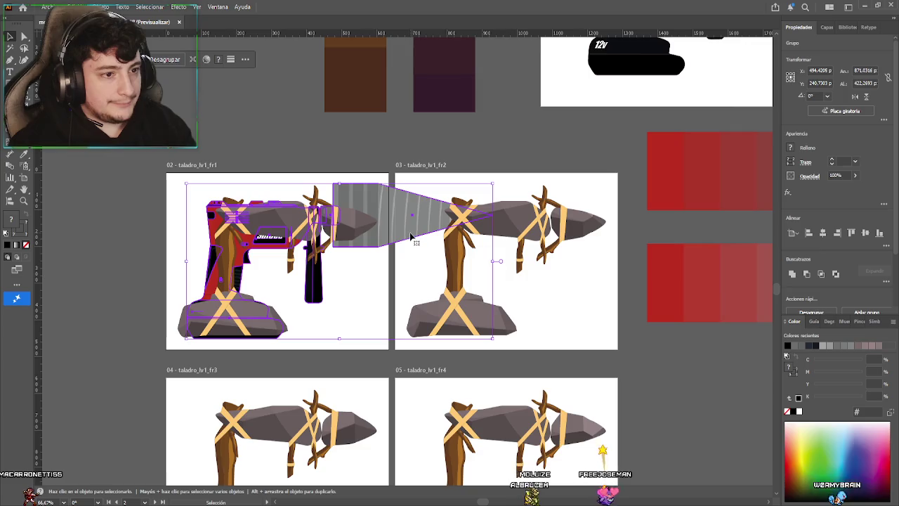
left_click_drag(412, 237, 402, 239)
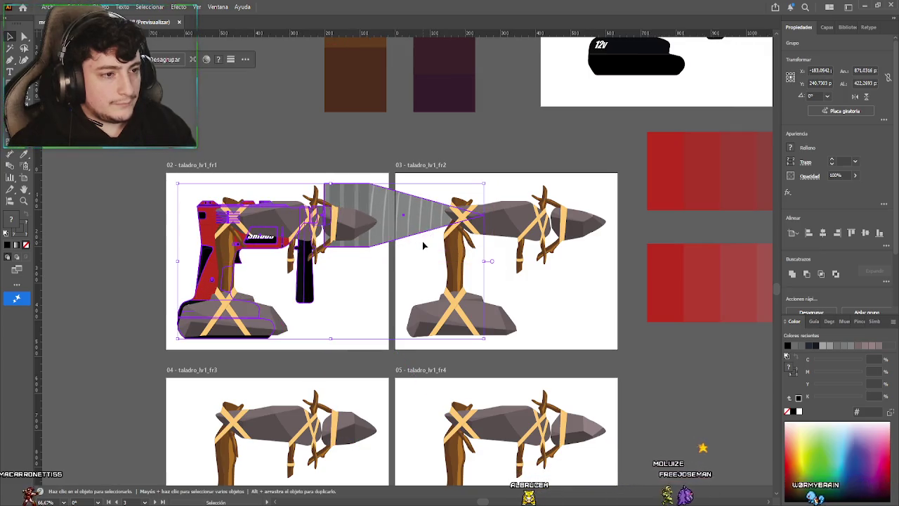
left_click_drag(486, 183, 385, 226)
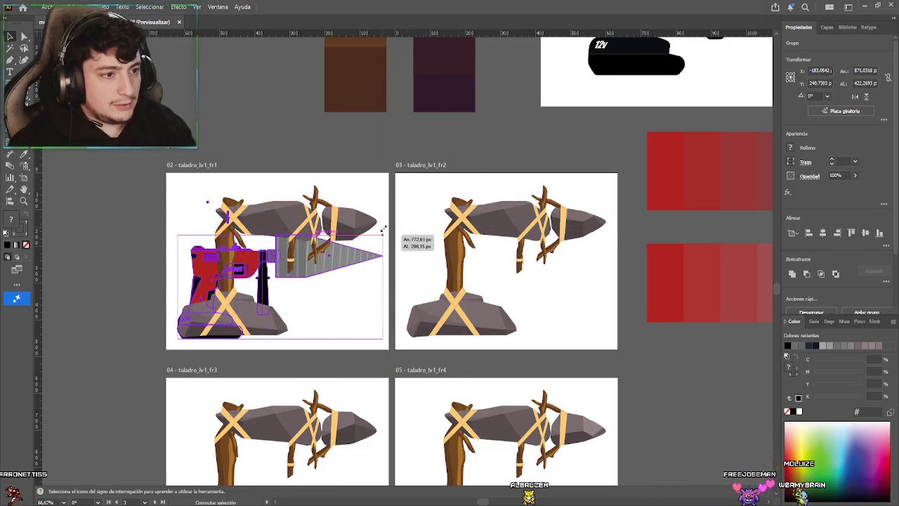
left_click_drag(385, 226, 550, 186)
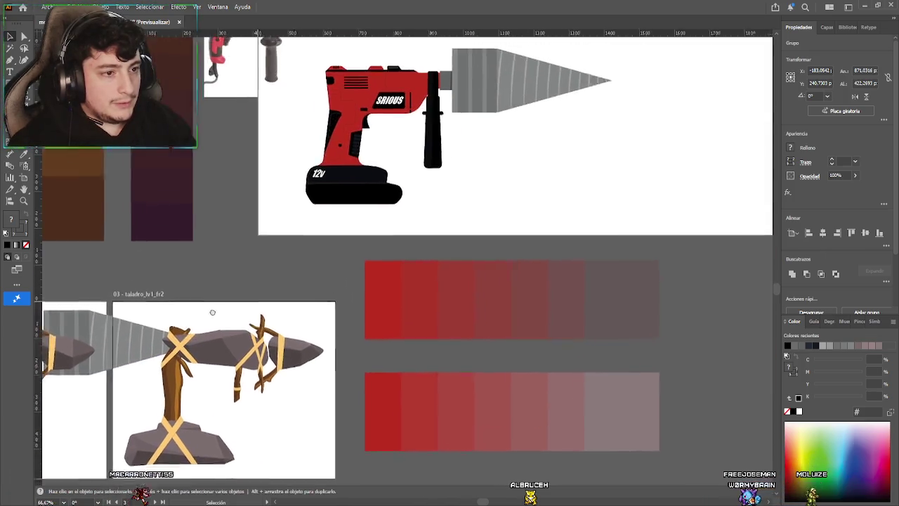
scroll(349, 243, "up", 3)
double_click(319, 295)
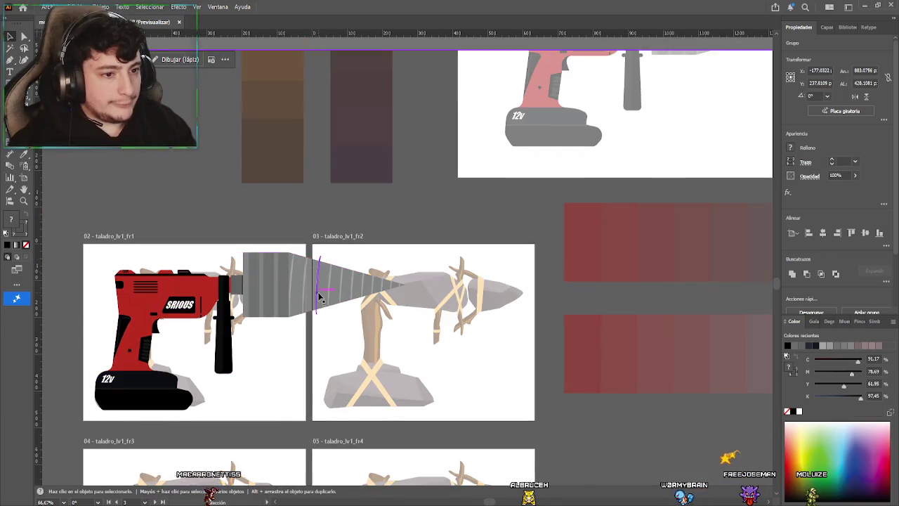
Isolate the drill bit group and trial-resize the grey cone, undoing the overshoot
left_click(397, 288)
double_click(384, 288)
left_click(389, 290)
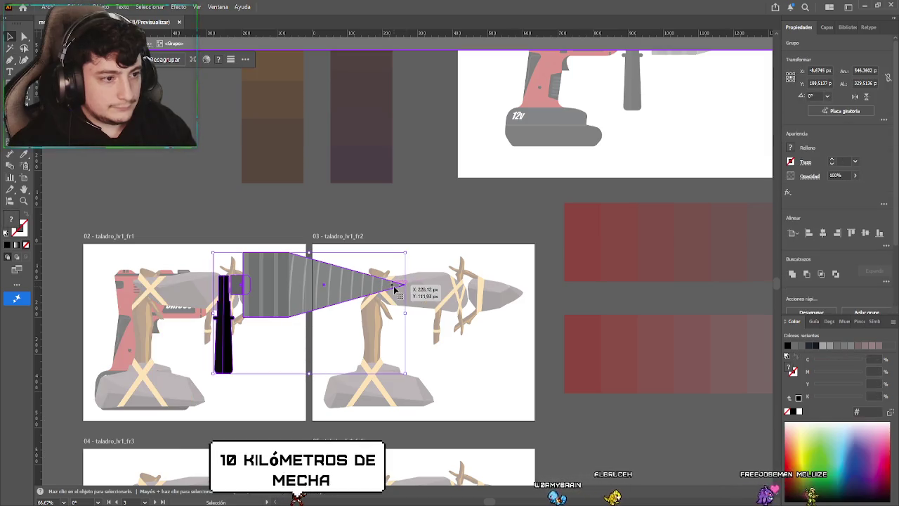
left_click(390, 290)
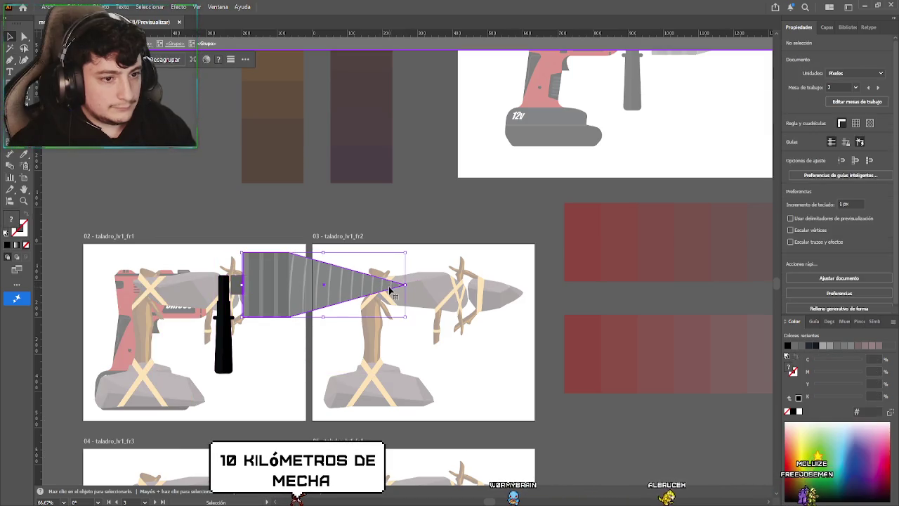
mouse_move(404, 286)
left_mouse_down()
mouse_move(326, 291)
mouse_move(361, 287)
left_mouse_up()
key("ctrl+z")
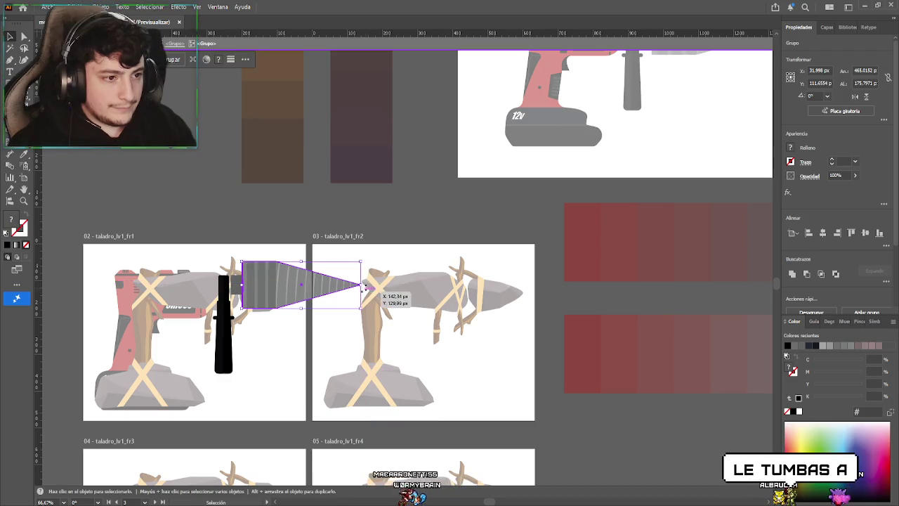
left_click_drag(361, 287, 338, 286)
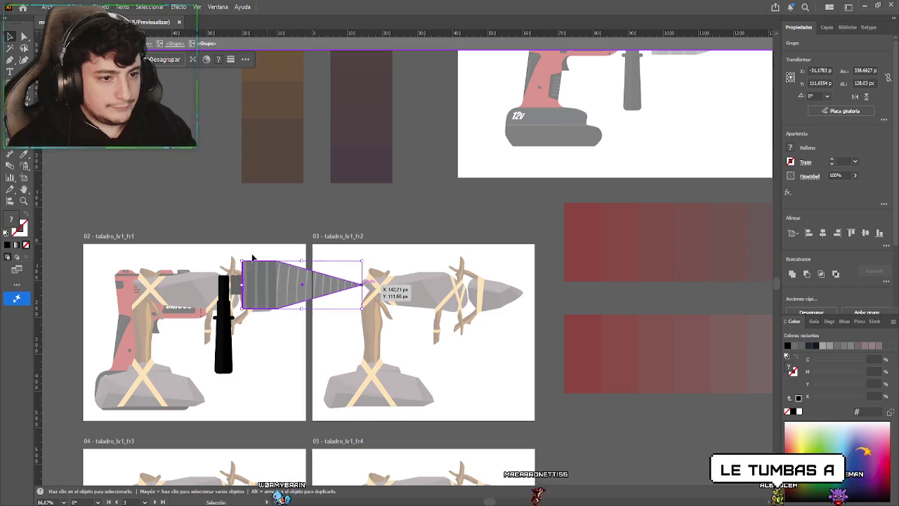
left_click_drag(338, 286, 361, 287)
Stretch the grey cone to roughly 465 × 176 px, then leave group isolation
left_click_drag(241, 276, 313, 255)
scroll(313, 255, "up", 2)
scroll(363, 297, "up", 3)
key("a")
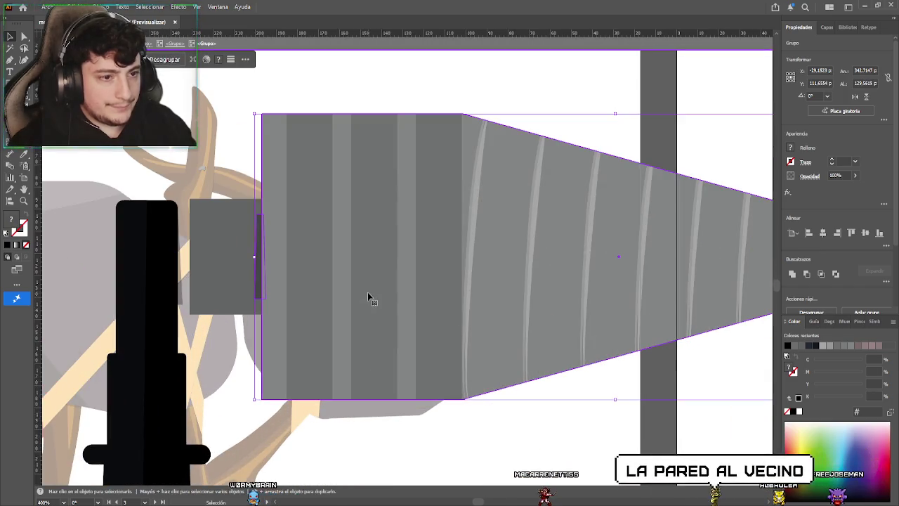
key("ctrl+z")
key("ctrl+z")
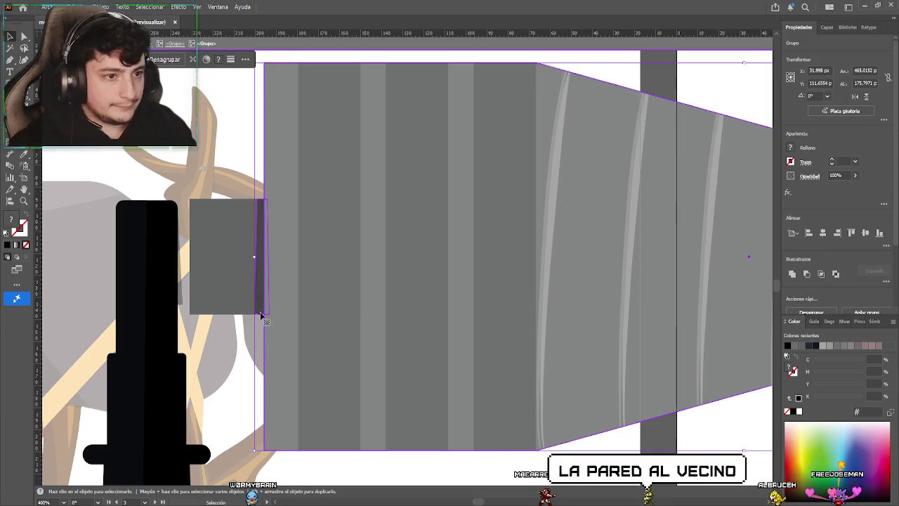
key("ctrl+z")
left_click(236, 322)
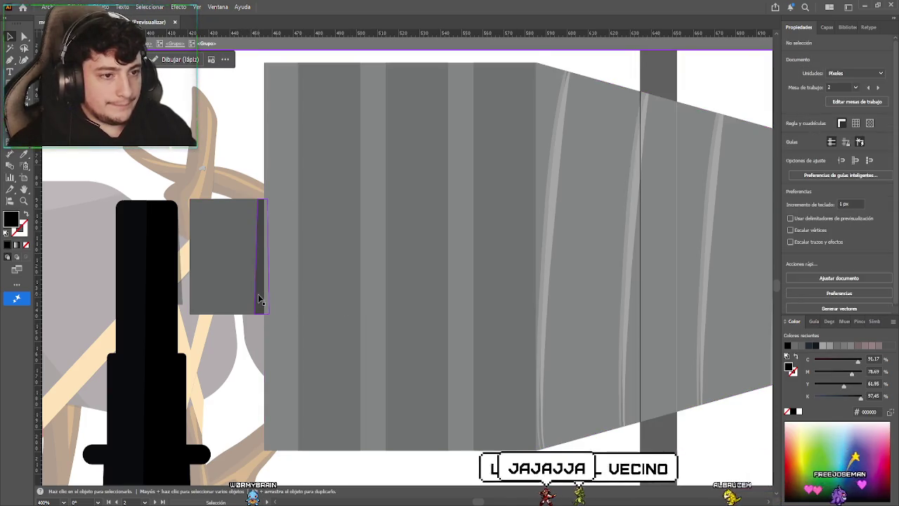
left_click(258, 295)
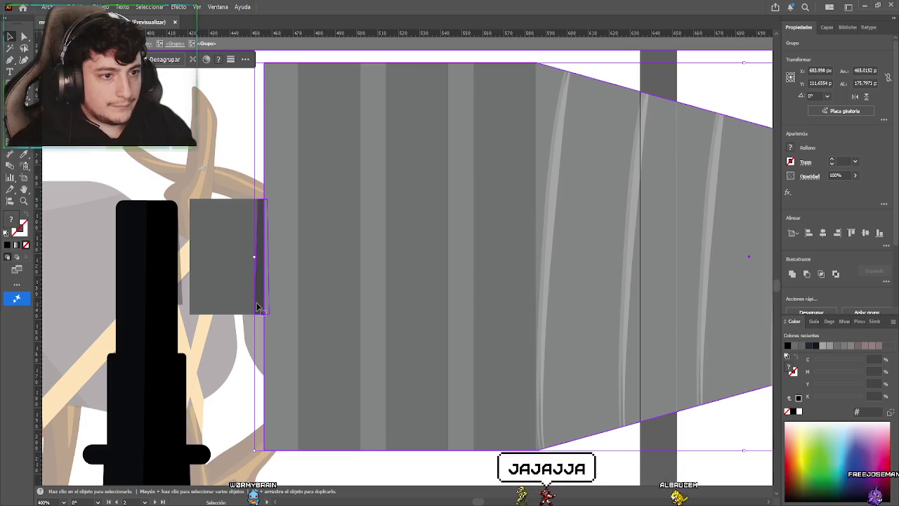
double_click(257, 307)
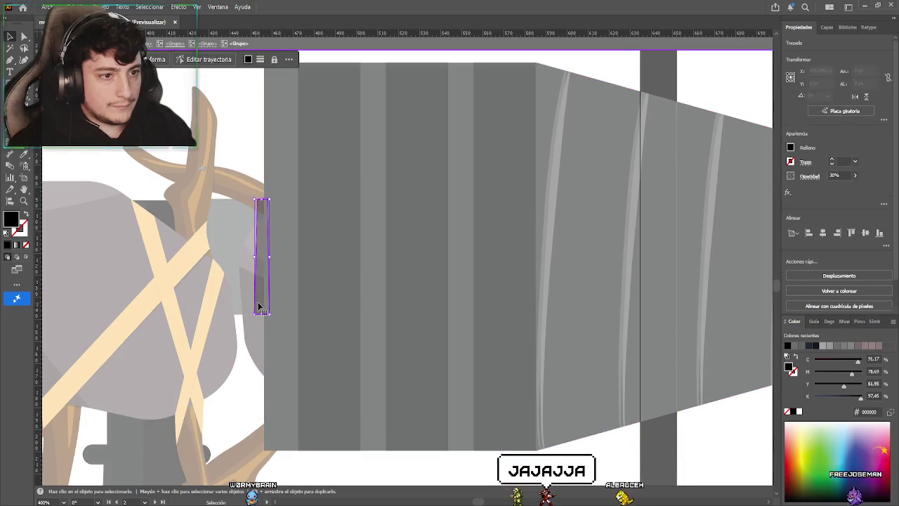
double_click(259, 342)
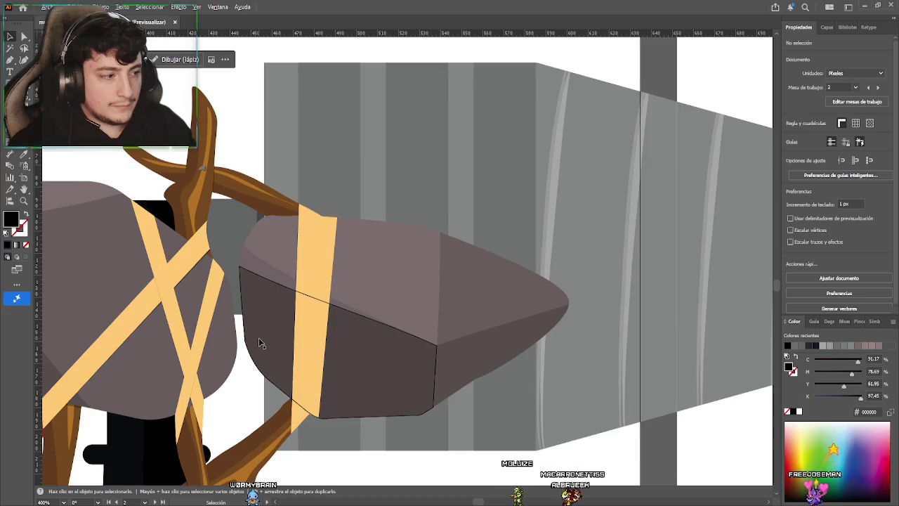
scroll(259, 342, "down", 5)
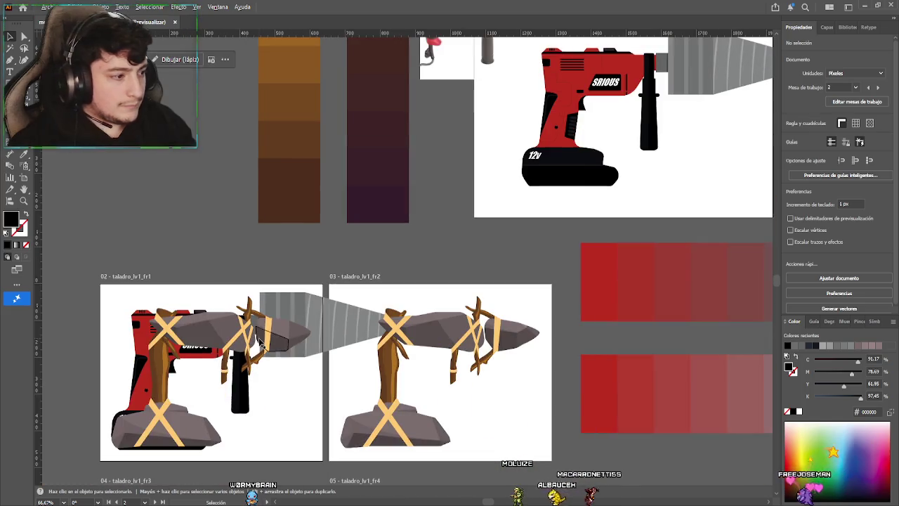
Isolate down to the drill bit and try dragging the cone's tip anchor left, then undo
left_click(337, 339)
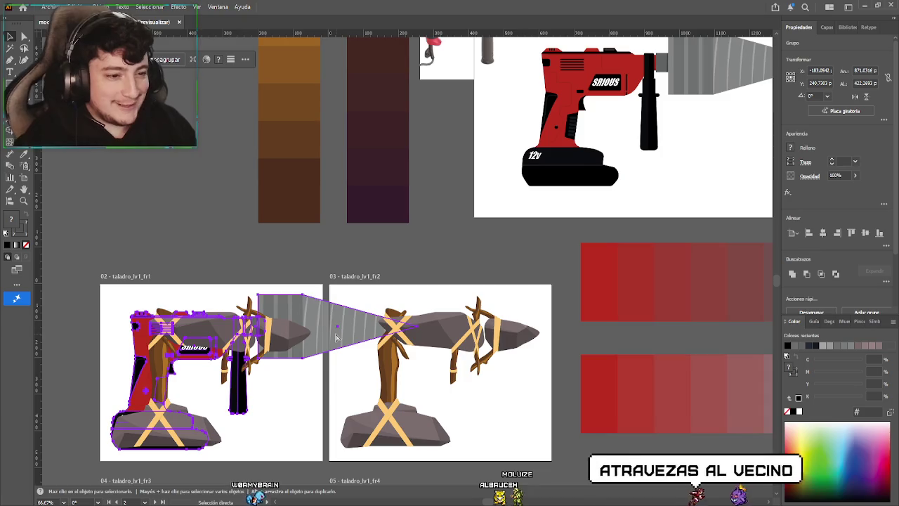
double_click(336, 339)
left_click(336, 339)
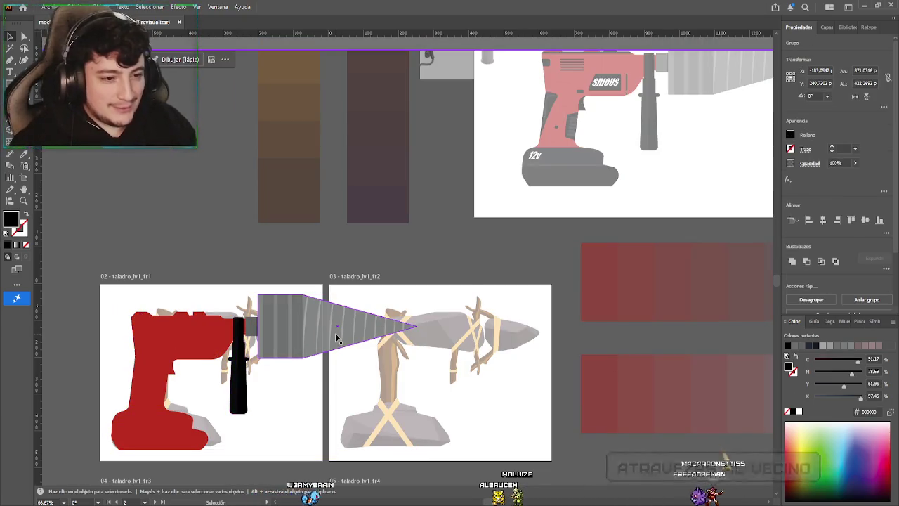
scroll(257, 337, "up", 2)
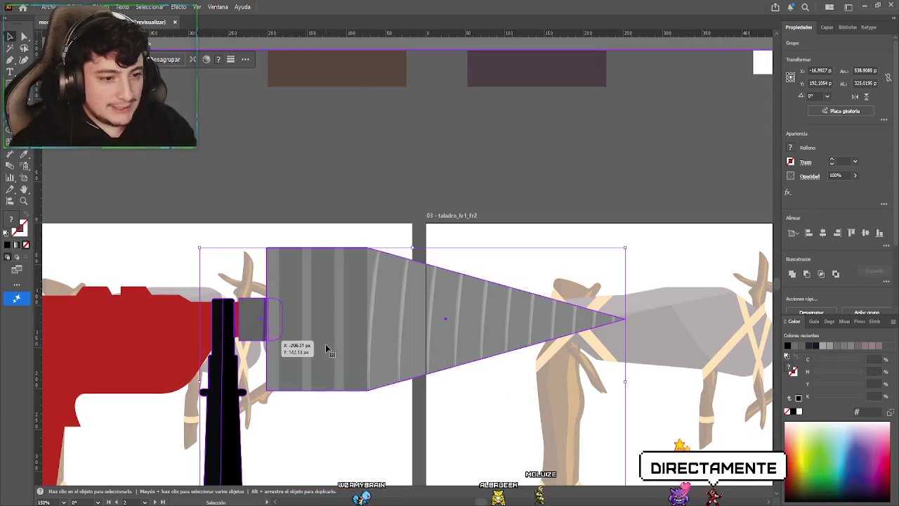
double_click(404, 346)
left_click_drag(404, 346, 396, 344)
scroll(396, 344, "down", 1)
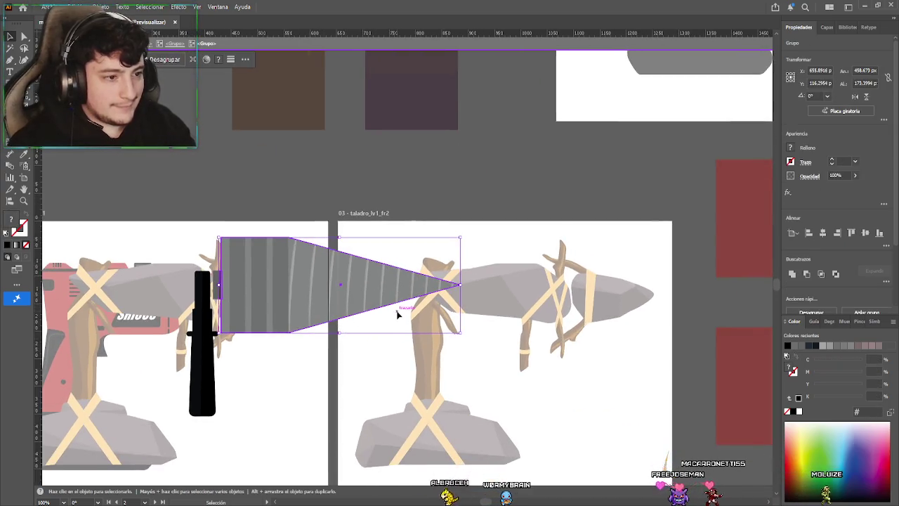
key("a")
left_click_drag(441, 253, 472, 307)
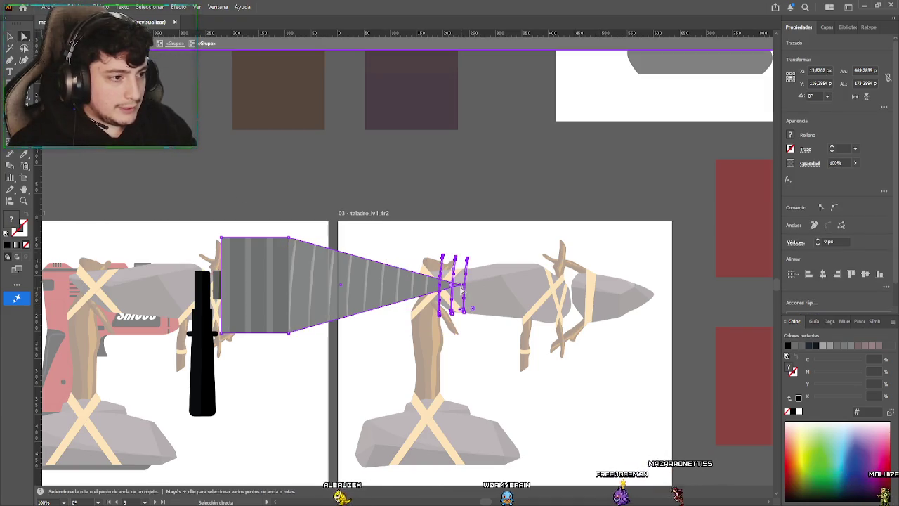
left_click(458, 287)
left_click_drag(457, 287, 339, 286)
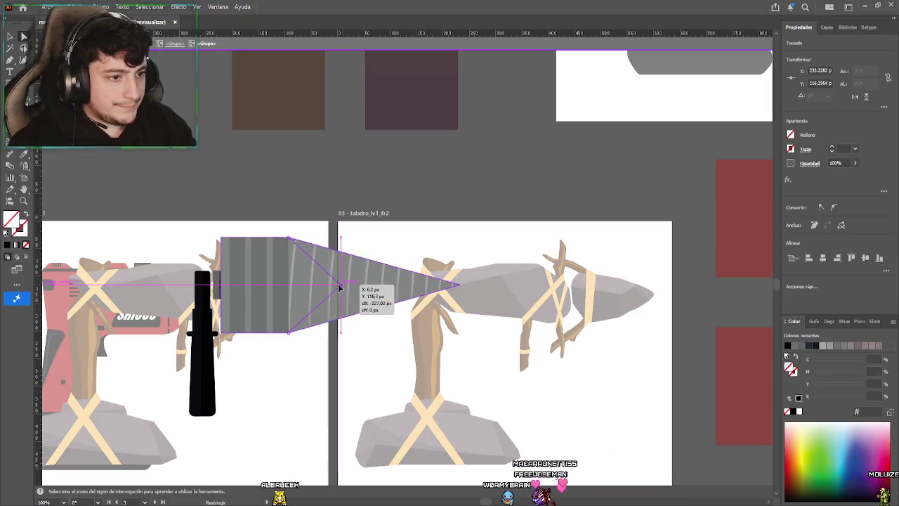
key("ctrl+z")
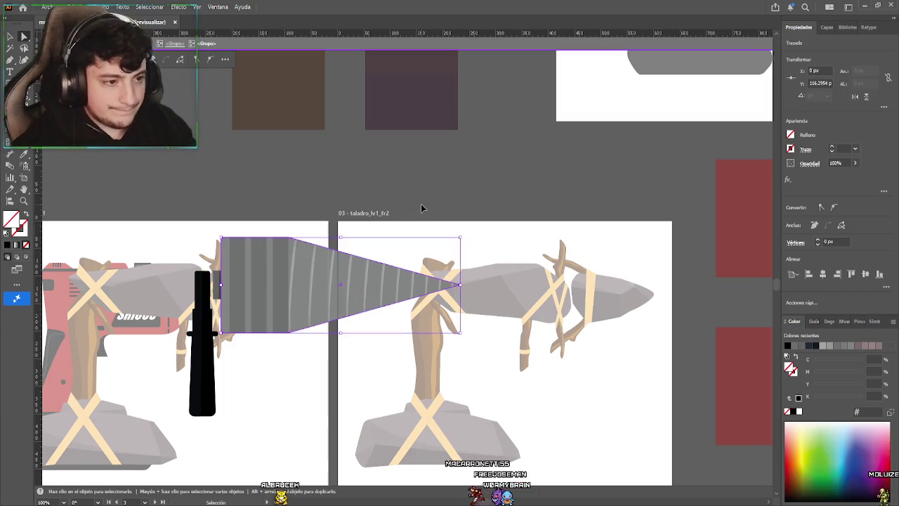
Scale the bit group so the cone tip ends at fr1's right edge, then exit isolation
left_click(425, 205)
scroll(444, 283, "down", 1)
scroll(444, 283, "up", 1)
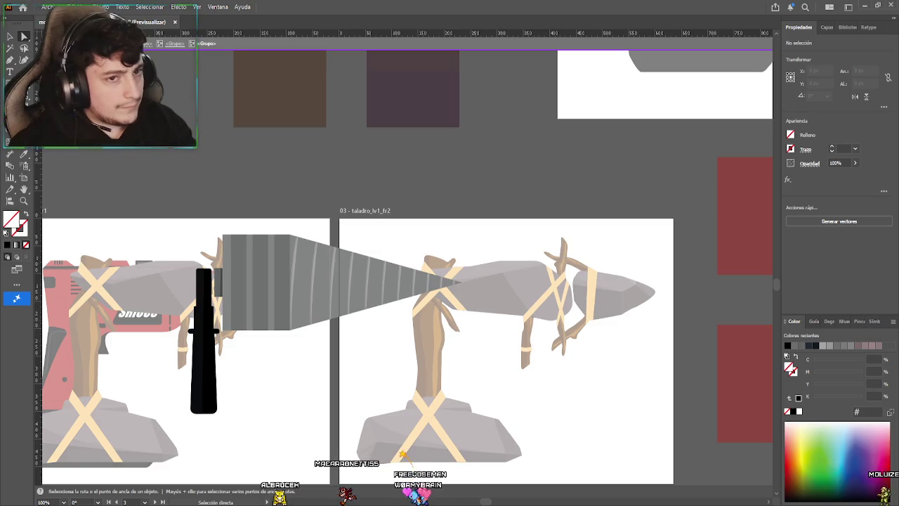
left_click(10, 38)
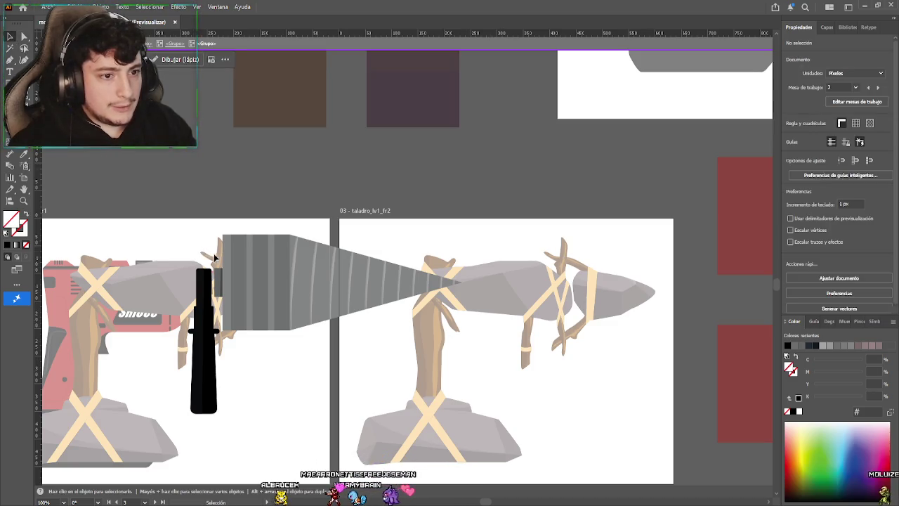
left_click(232, 261)
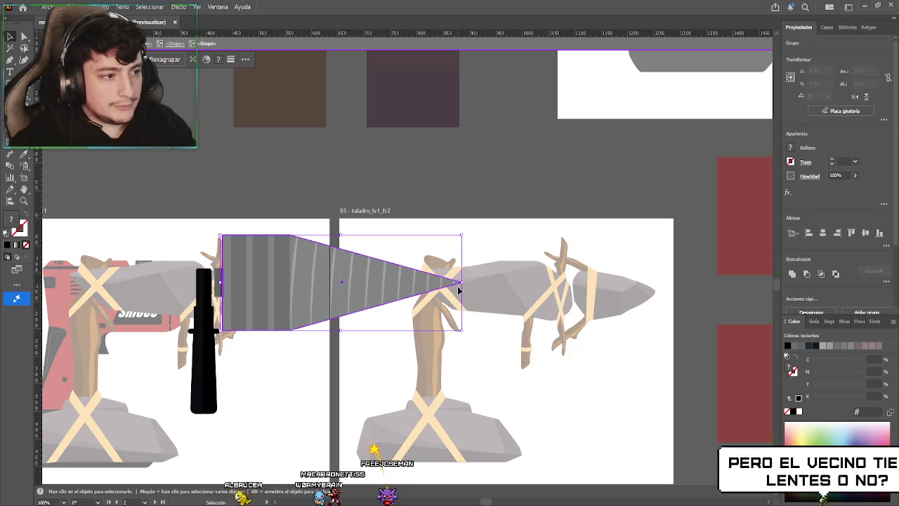
left_click_drag(461, 282, 334, 284)
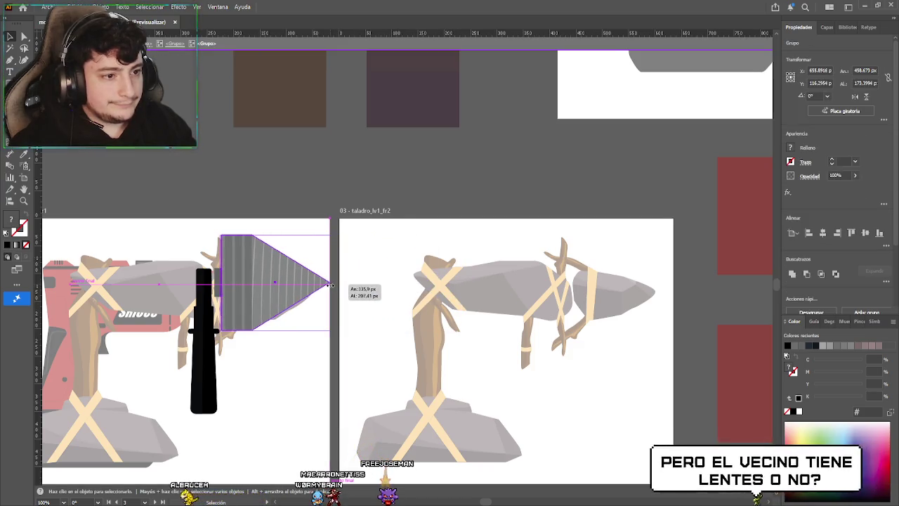
double_click(410, 180)
scroll(312, 285, "down", 2)
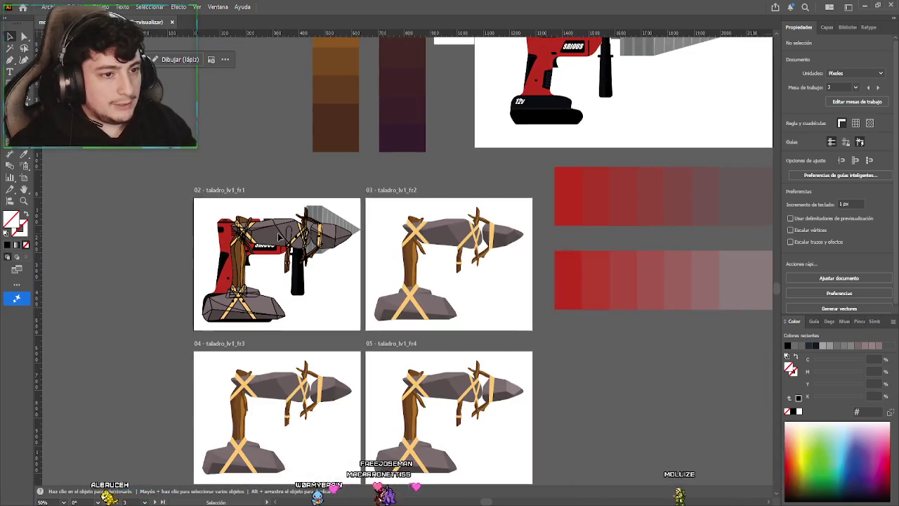
Delete the tree-and-rock artwork covering the fr1 drill and view all four drill frames
left_click(280, 238)
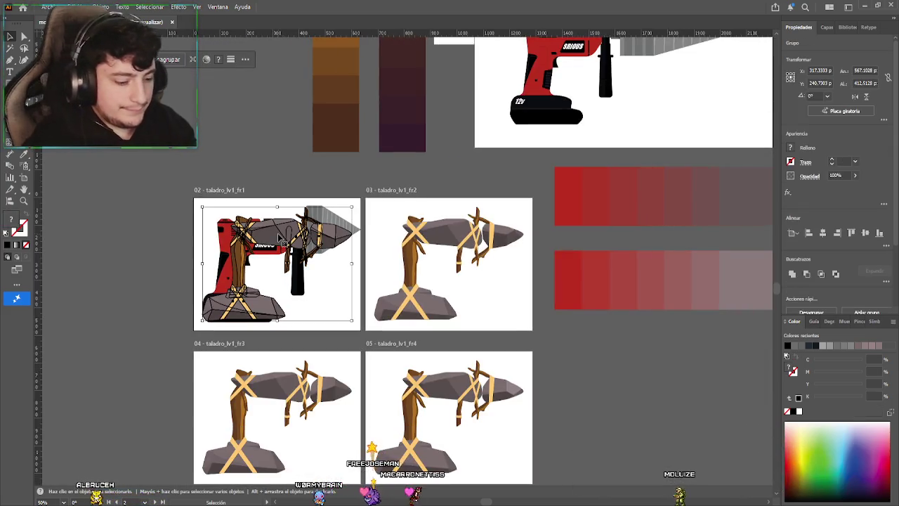
key("Delete")
scroll(352, 316, "up", 1)
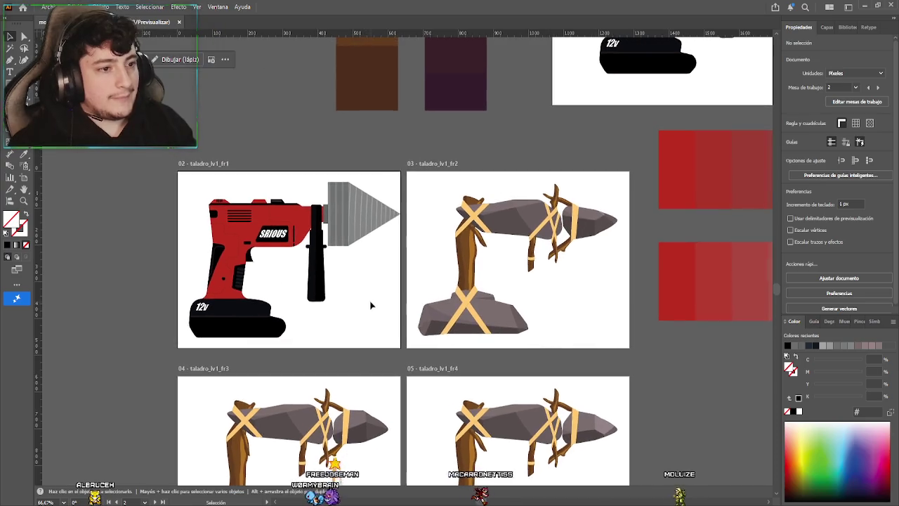
scroll(369, 305, "up", 2)
scroll(401, 336, "down", 5)
scroll(365, 333, "up", 1)
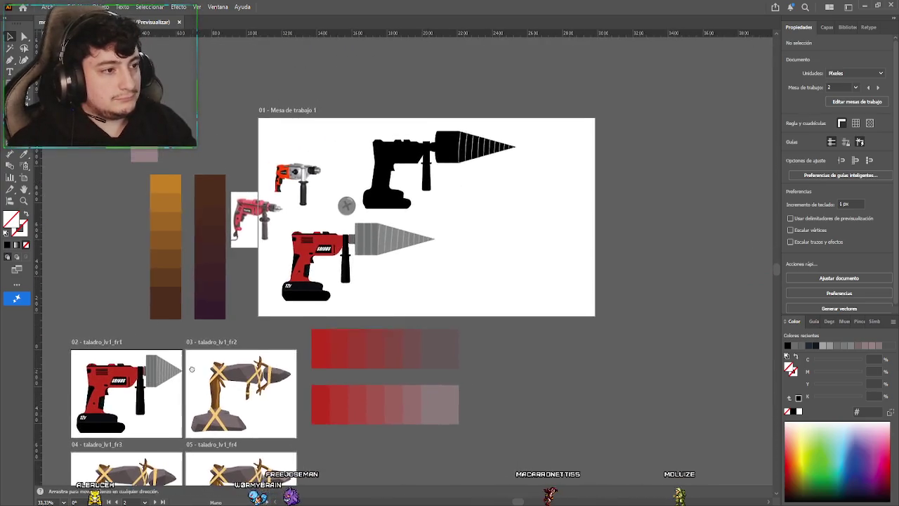
left_click_drag(175, 330, 316, 331)
scroll(358, 307, "up", 1)
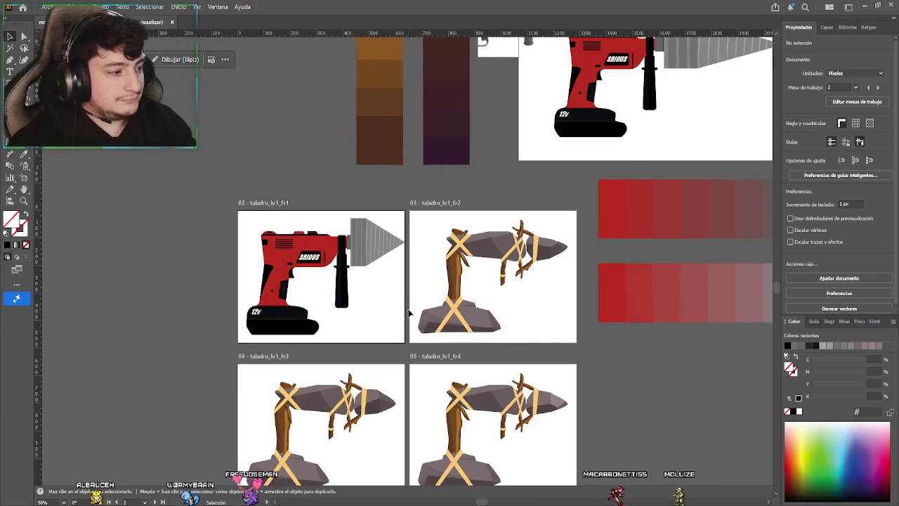
scroll(401, 302, "up", 2)
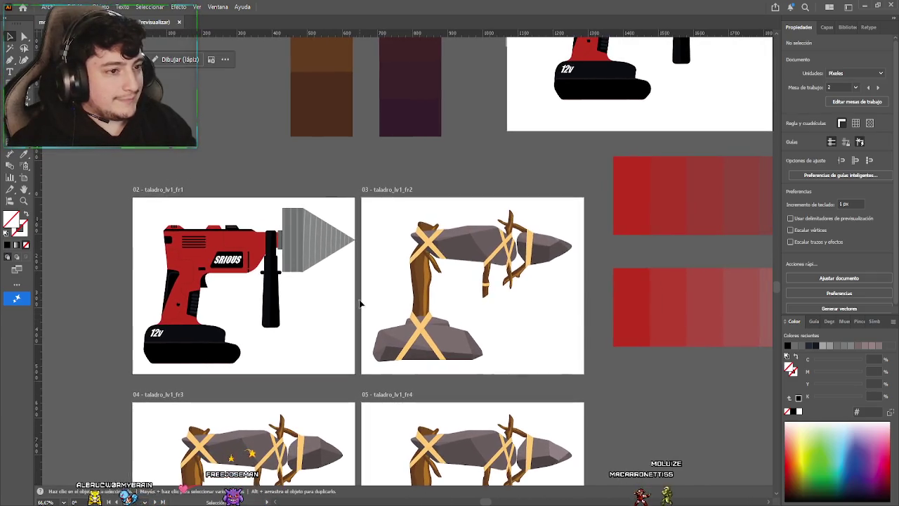
scroll(338, 226, "up", 2)
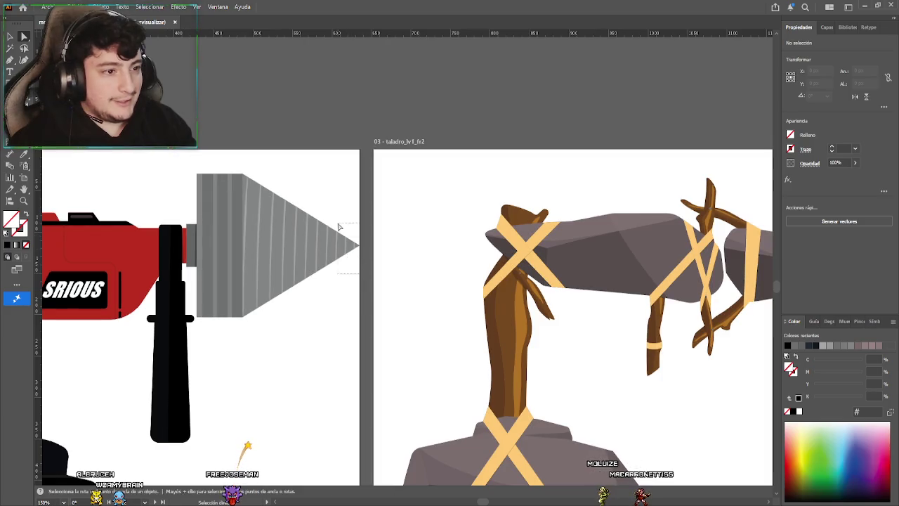
left_click(287, 241)
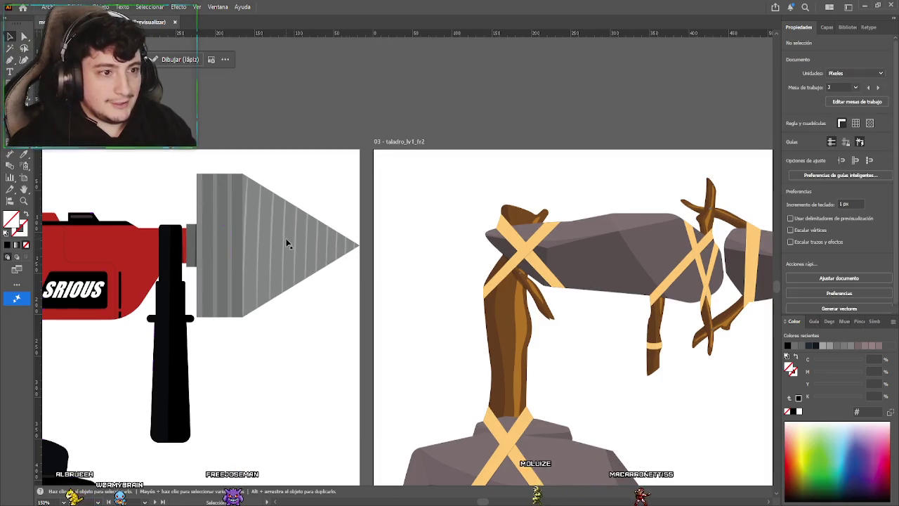
left_click_drag(363, 347, 347, 347)
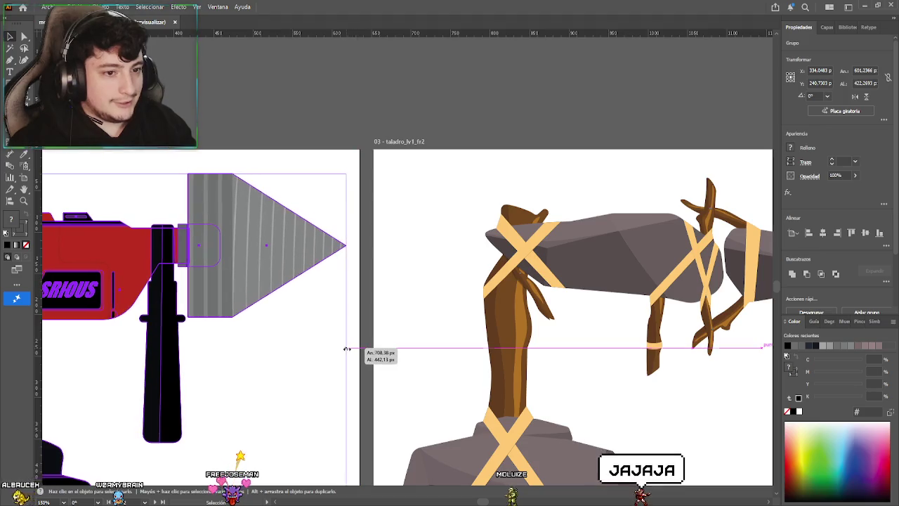
key("ctrl+z")
double_click(326, 253)
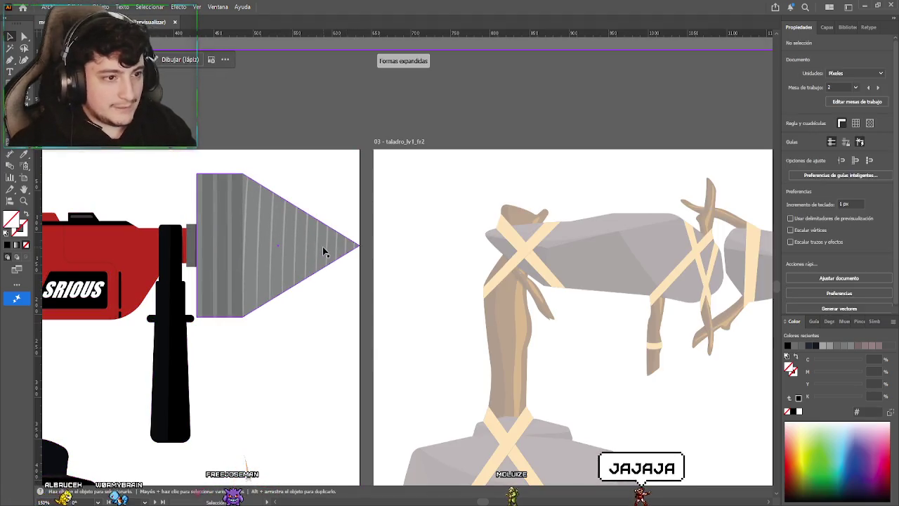
left_click(331, 256)
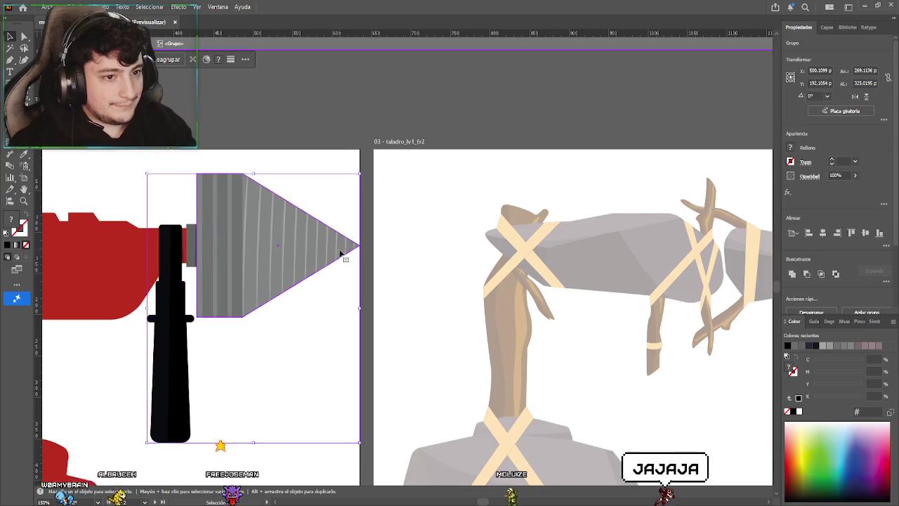
double_click(336, 257)
double_click(335, 255)
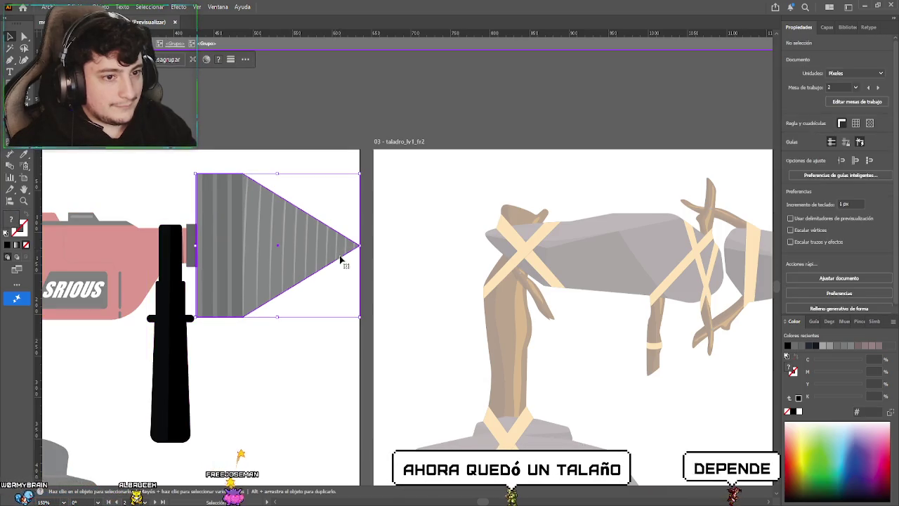
double_click(310, 161)
scroll(294, 263, "up", 1)
scroll(280, 312, "down", 1)
scroll(279, 339, "down", 2)
scroll(279, 340, "down", 1)
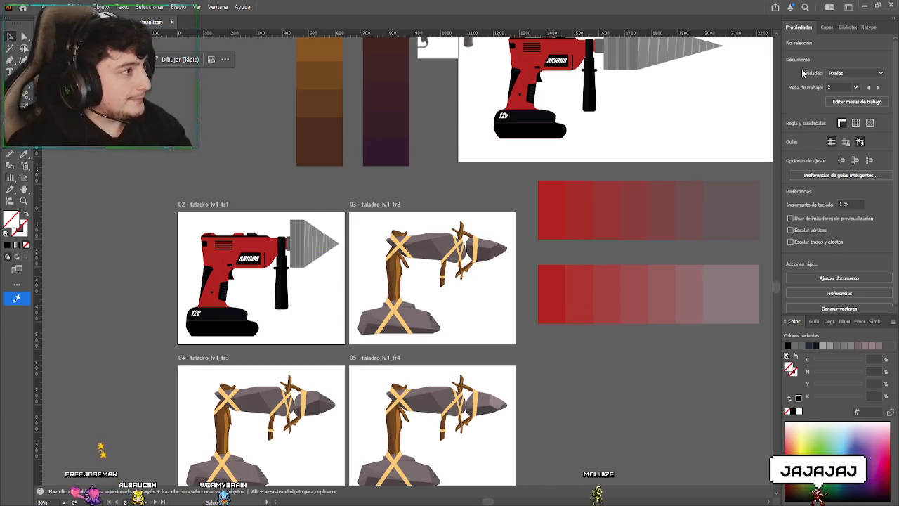
Show the topo layer, hide taladro lv3, and zoom in on the pink mole paw
left_click(825, 28)
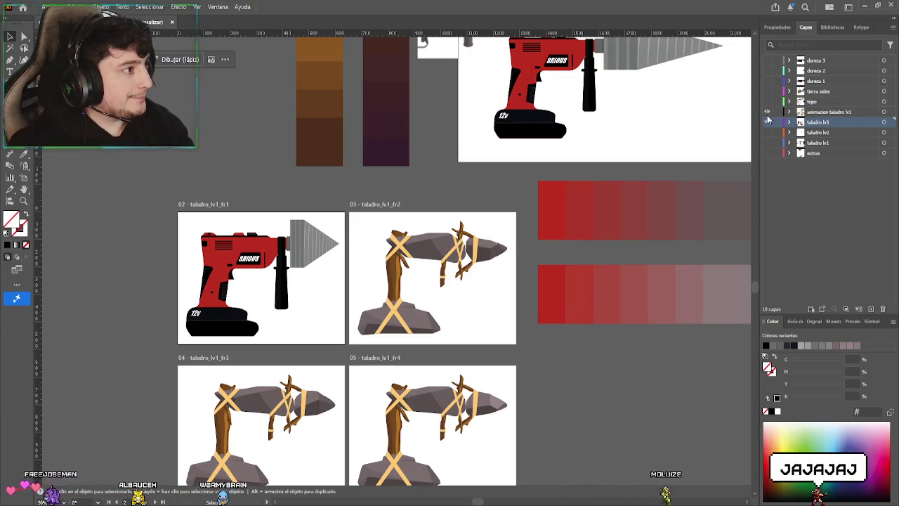
left_click(766, 101)
left_click(766, 122)
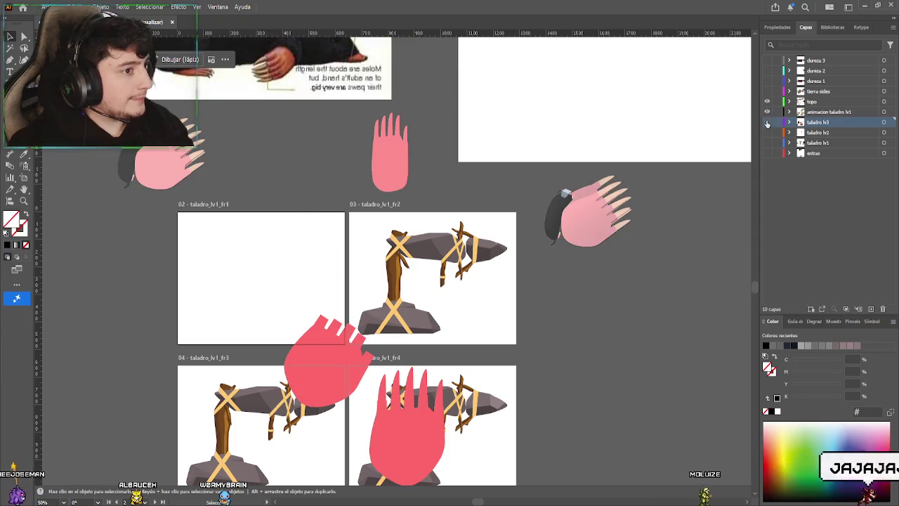
scroll(470, 228, "up", 2)
scroll(471, 228, "up", 2)
scroll(470, 228, "up", 2)
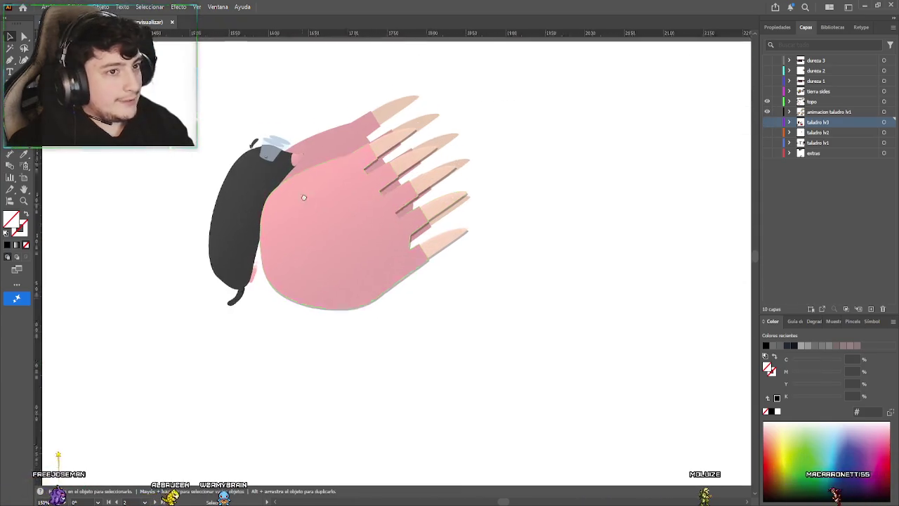
scroll(303, 197, "up", 1)
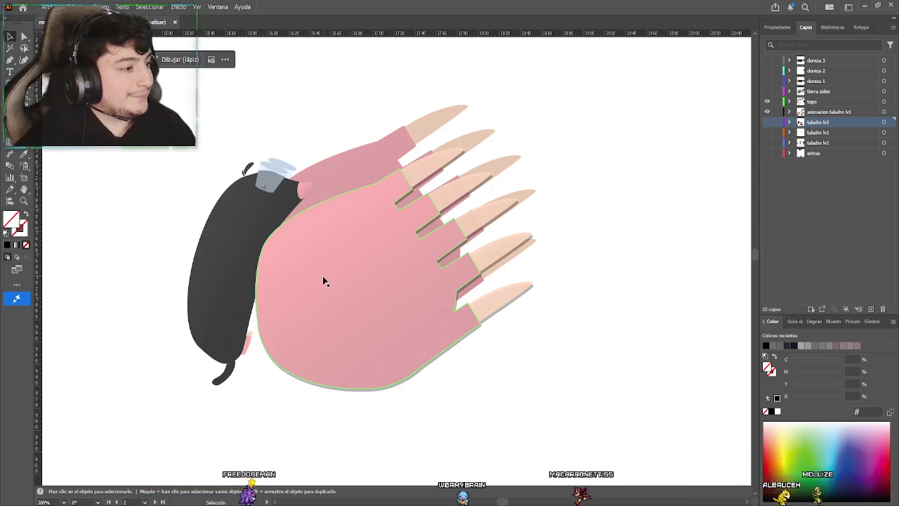
left_click(592, 185)
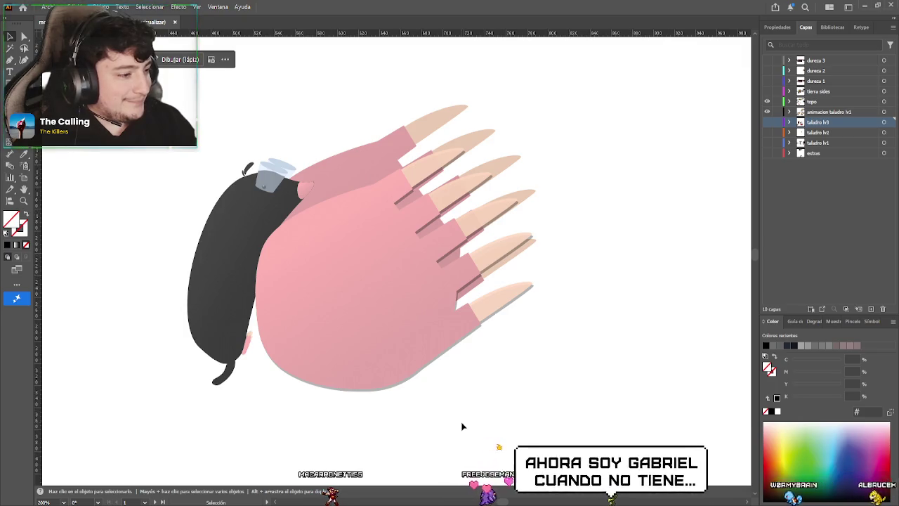
Hide the topo mole references and show the taladro lv3 drill layer again
scroll(462, 426, "down", 5)
left_click_drag(462, 426, 377, 287)
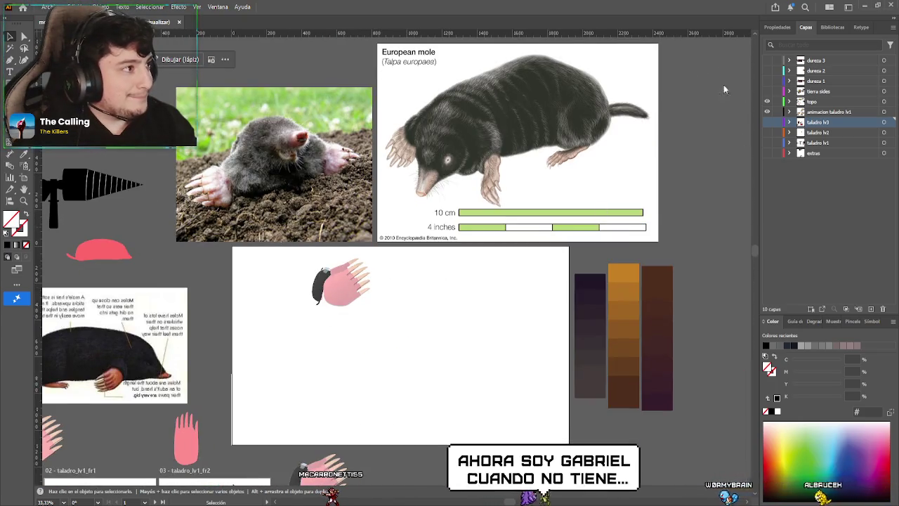
left_click(767, 101)
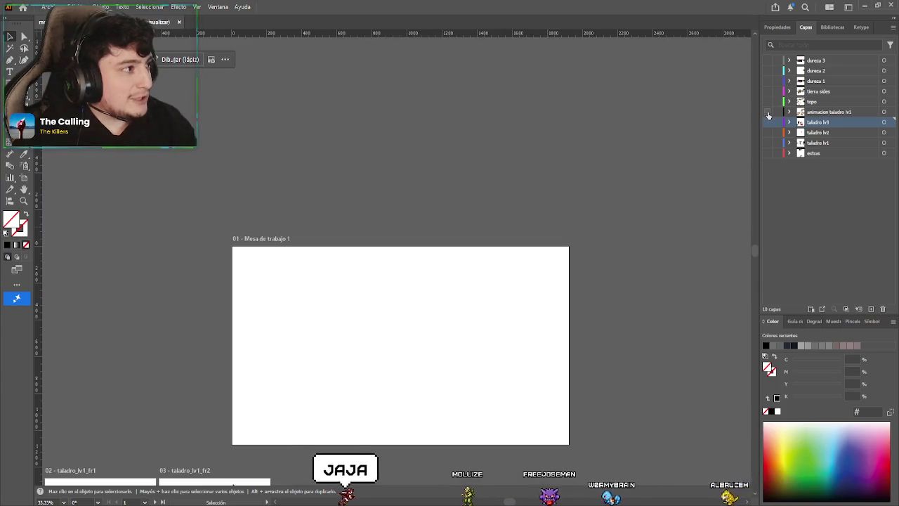
left_click(766, 122)
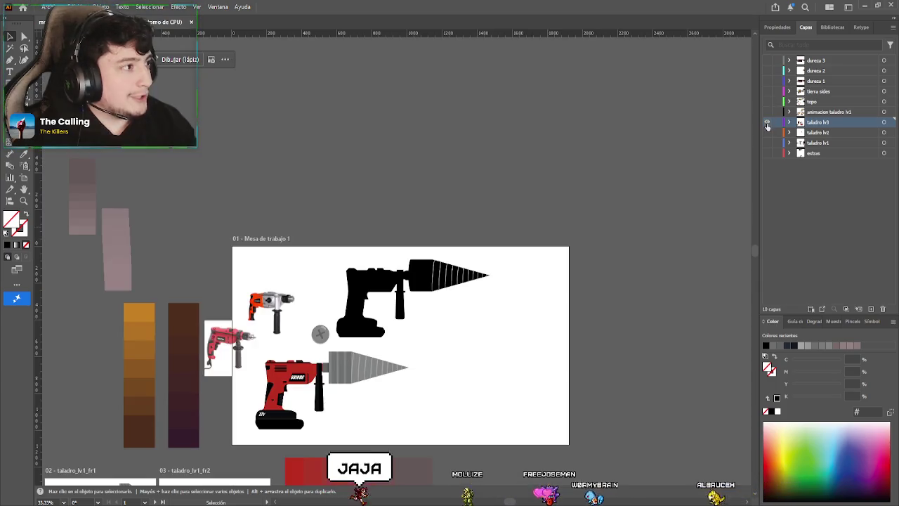
Navigate the view back to artboard 1 and the taladro_lv1 frame artboards
scroll(393, 337, "down", 5)
scroll(317, 312, "left", 3)
scroll(274, 312, "up", 3)
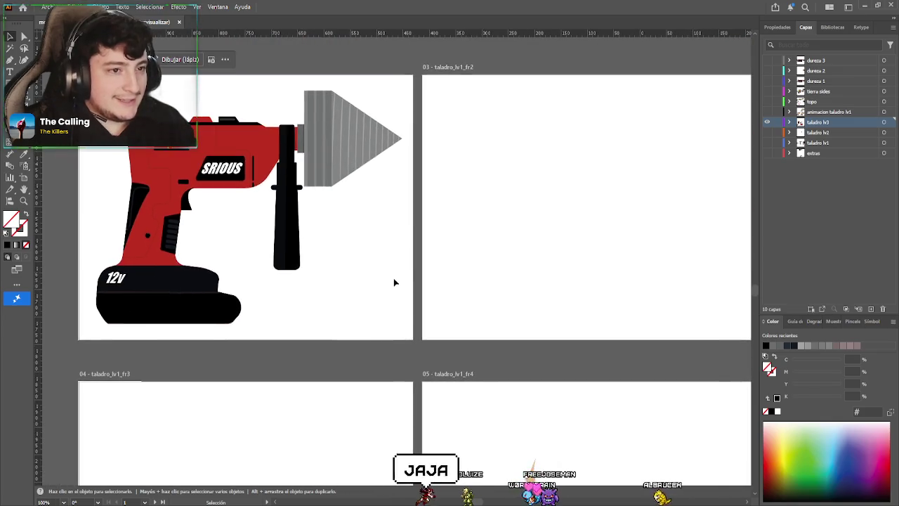
scroll(423, 316, "down", 1)
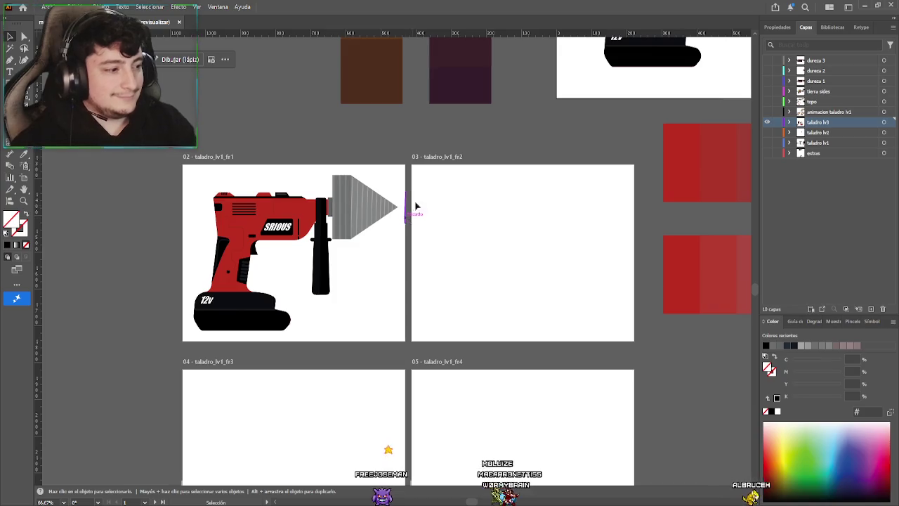
scroll(466, 208, "down", 2)
left_click_drag(466, 208, 218, 379)
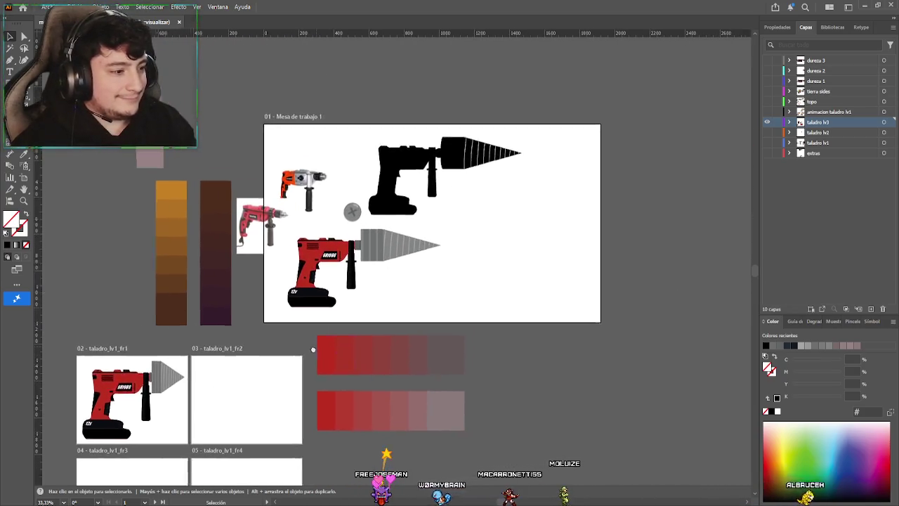
scroll(355, 260, "up", 1)
scroll(356, 260, "up", 1)
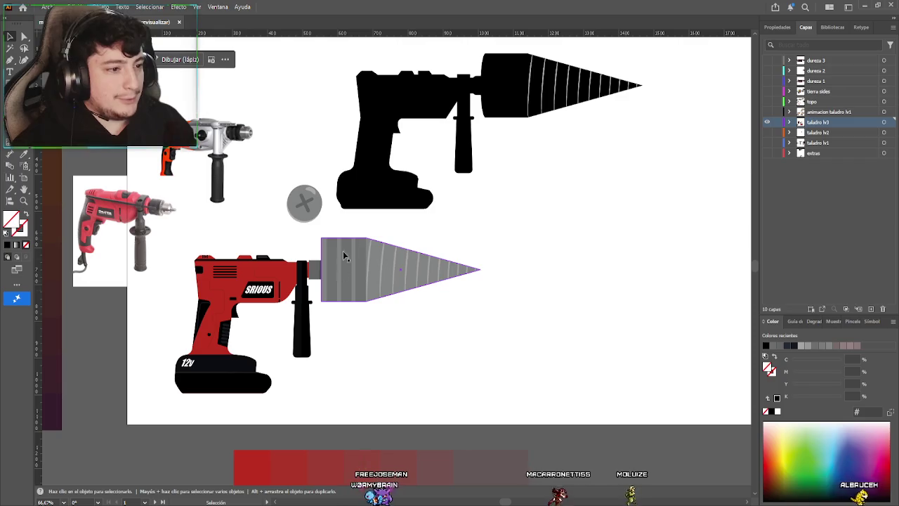
scroll(423, 273, "down", 2)
scroll(422, 274, "left", 3)
scroll(394, 277, "down", 3)
scroll(393, 278, "left", 4)
scroll(366, 281, "down", 1)
scroll(365, 281, "left", 1)
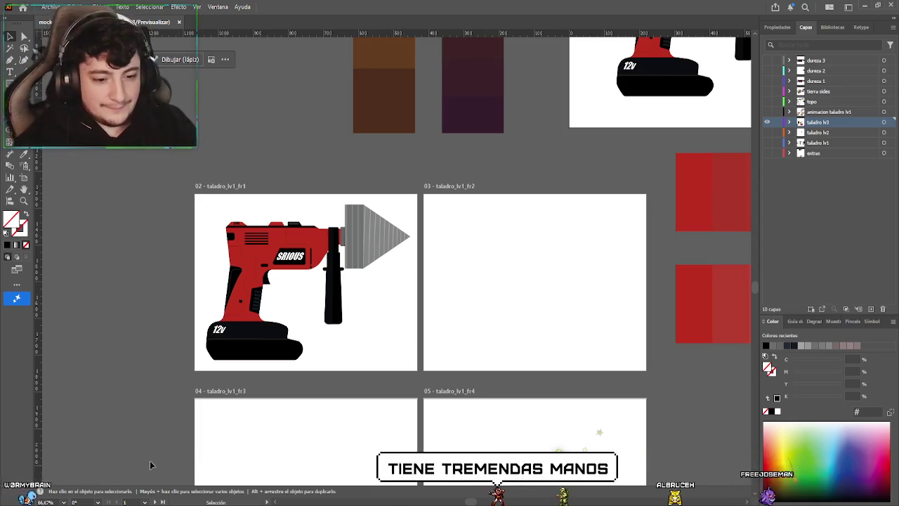
Select and copy the whole red SRIOUS drill group in frame fr1
scroll(354, 344, "down", 1)
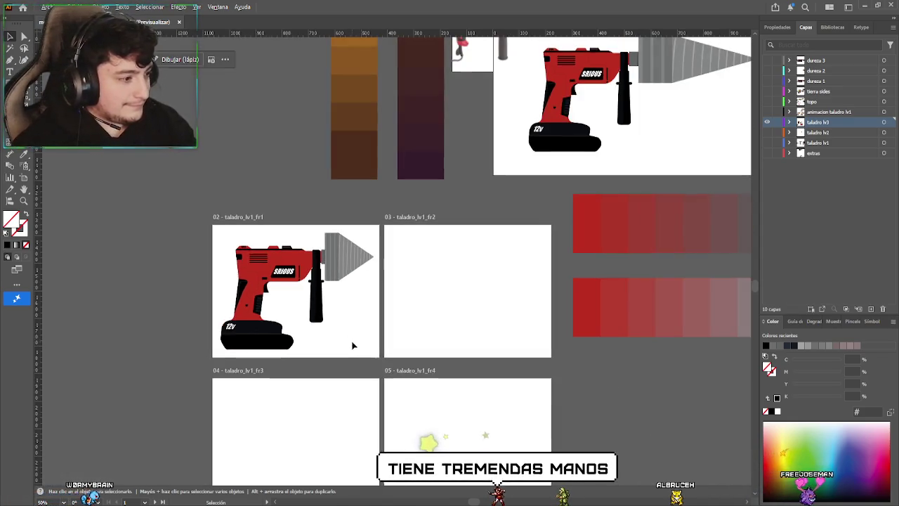
scroll(353, 344, "down", 2)
scroll(368, 301, "down", 1)
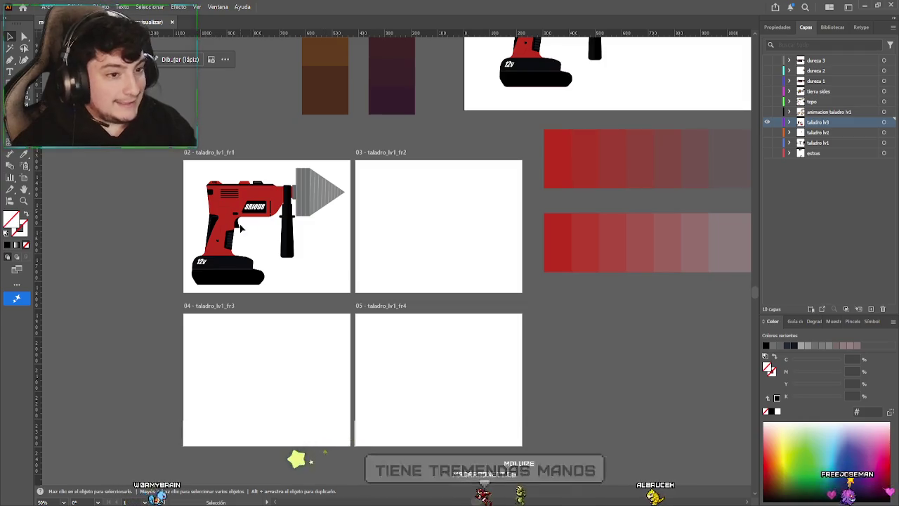
left_click(242, 232)
left_click(355, 260)
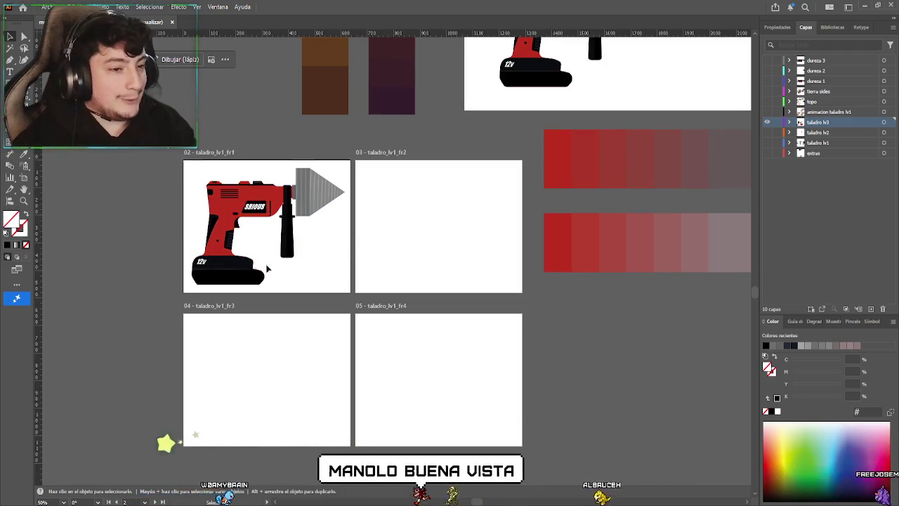
left_click(267, 216)
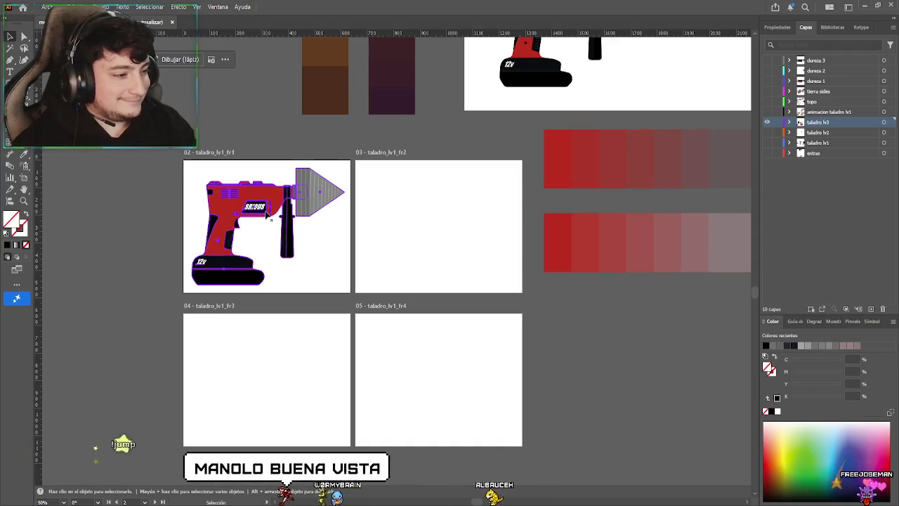
left_click(448, 239)
key("a")
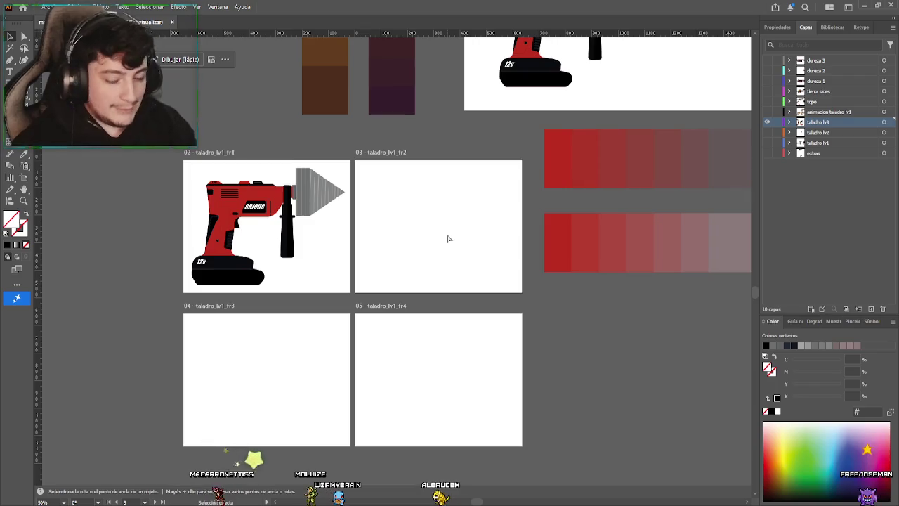
Paste the drill in place into frames fr2, fr3 and fr4
key("ctrl+shift+v")
left_click(267, 370)
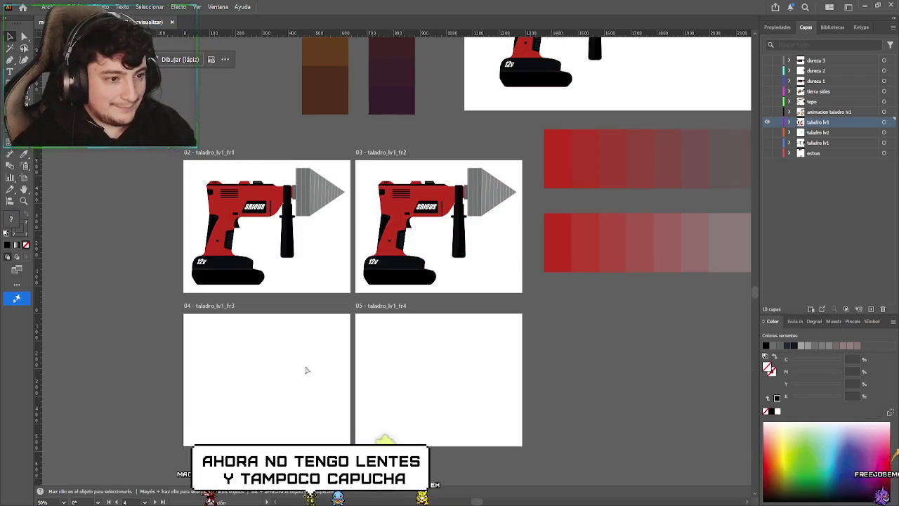
key("ctrl+shift+v")
left_click(411, 376)
key("ctrl+shift+v")
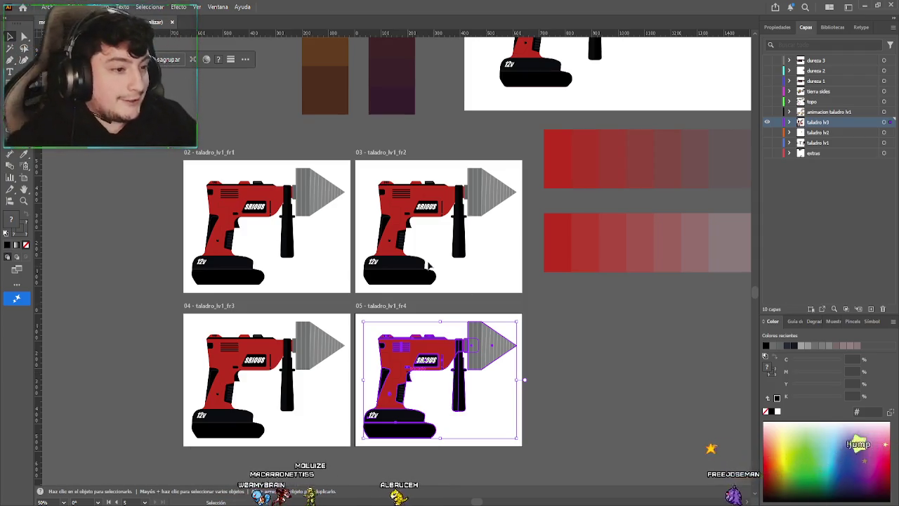
scroll(287, 246, "up", 3)
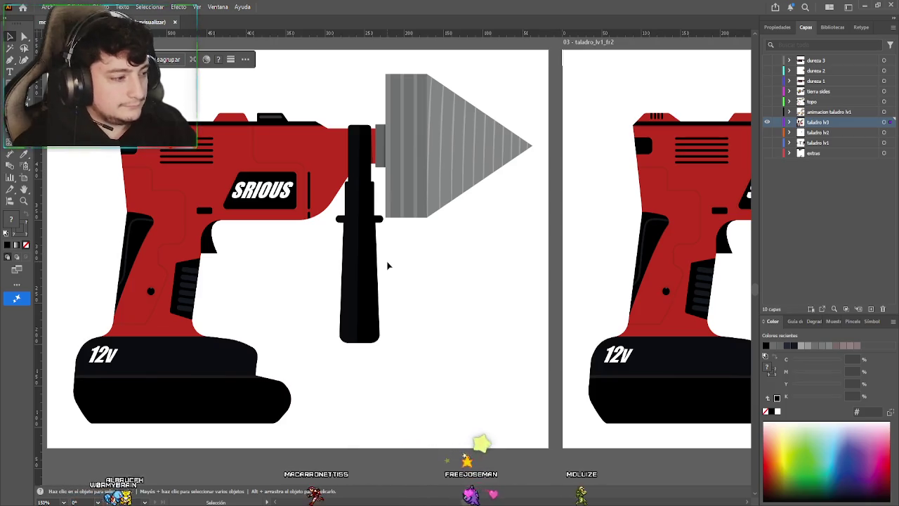
scroll(530, 258, "down", 2)
left_click_drag(495, 249, 226, 211)
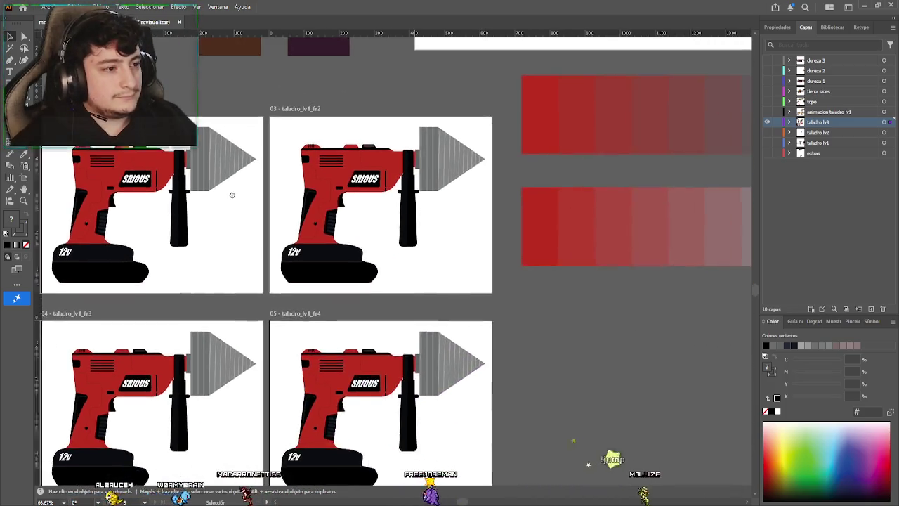
left_click_drag(364, 240, 337, 290)
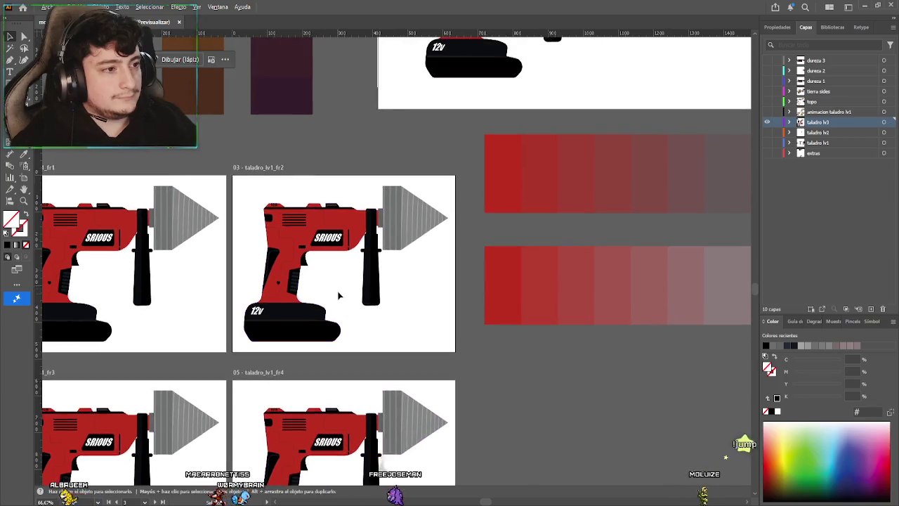
Enter the fr2 drill group, save the document, and deselect the drill
scroll(338, 290, "up", 3)
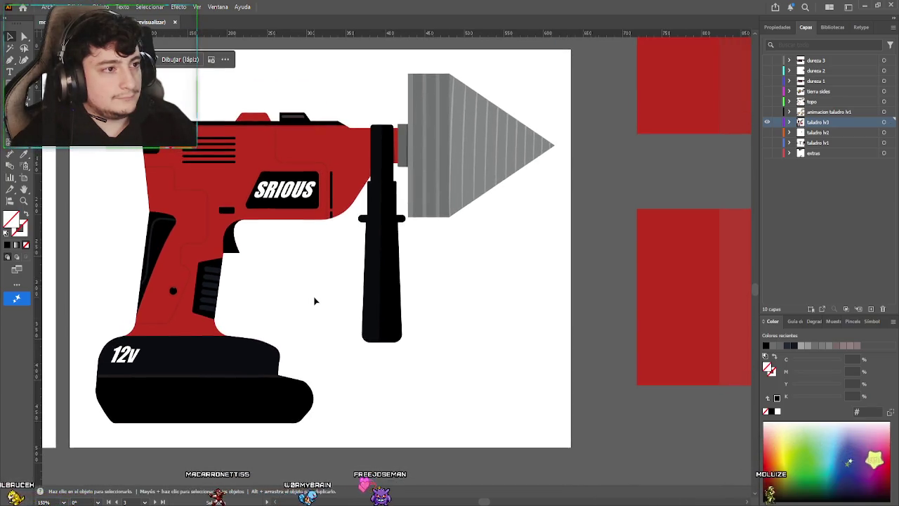
left_click_drag(299, 307, 274, 321)
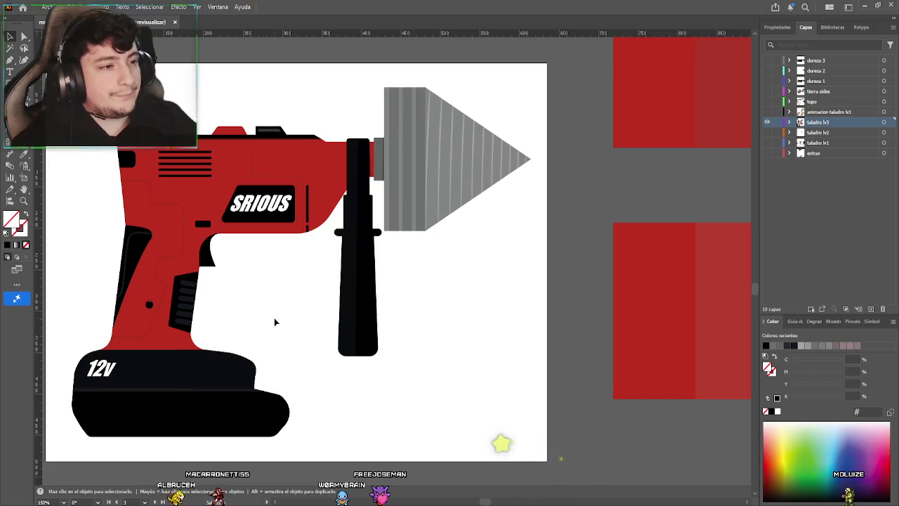
left_click(444, 174)
double_click(453, 176)
left_click(454, 173)
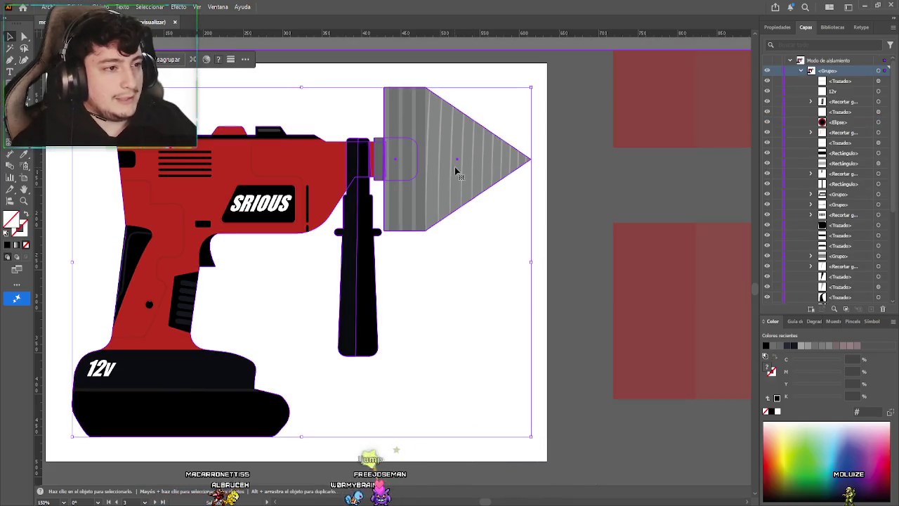
key("ctrl+s")
key("Escape")
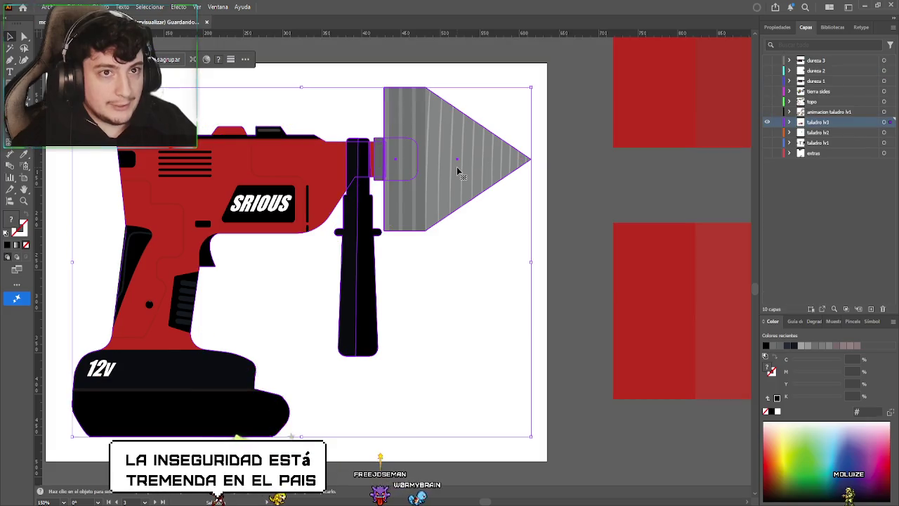
left_click(226, 76)
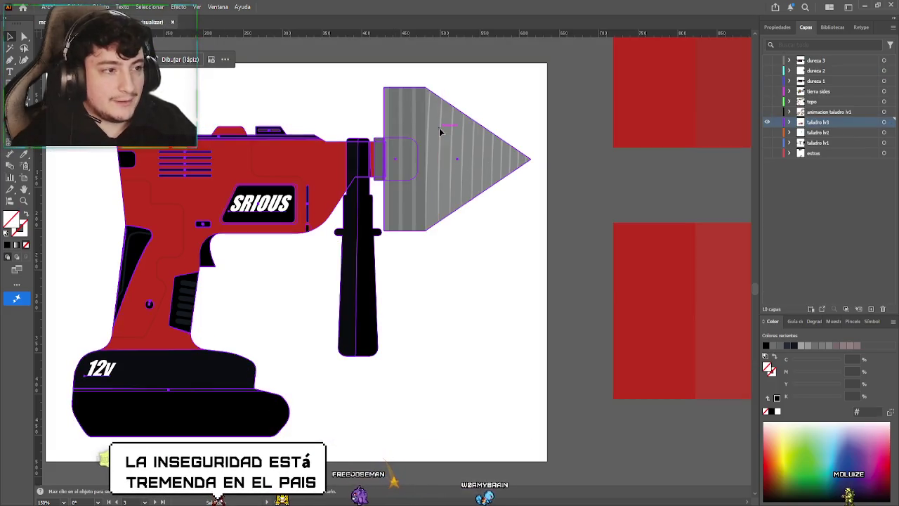
Isolate the grey bit cone and apply a blur effect to it, then exit isolation
double_click(439, 127)
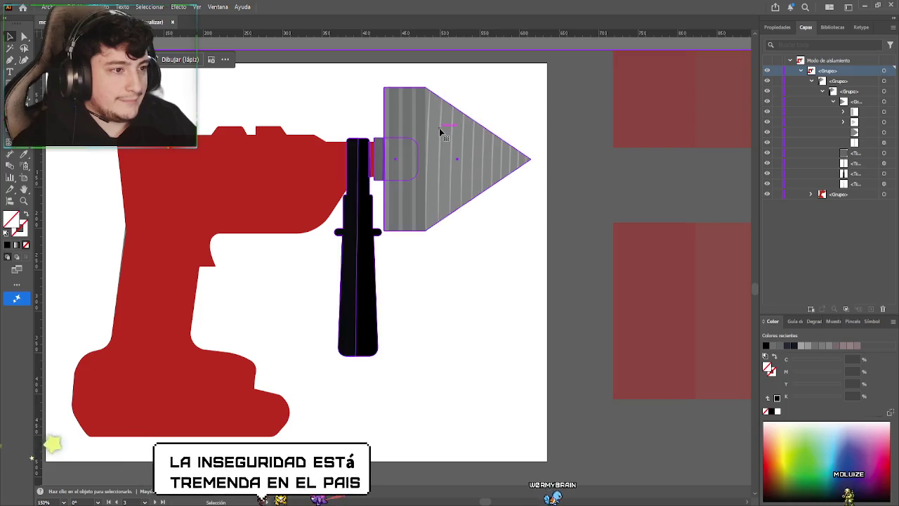
left_click(441, 132)
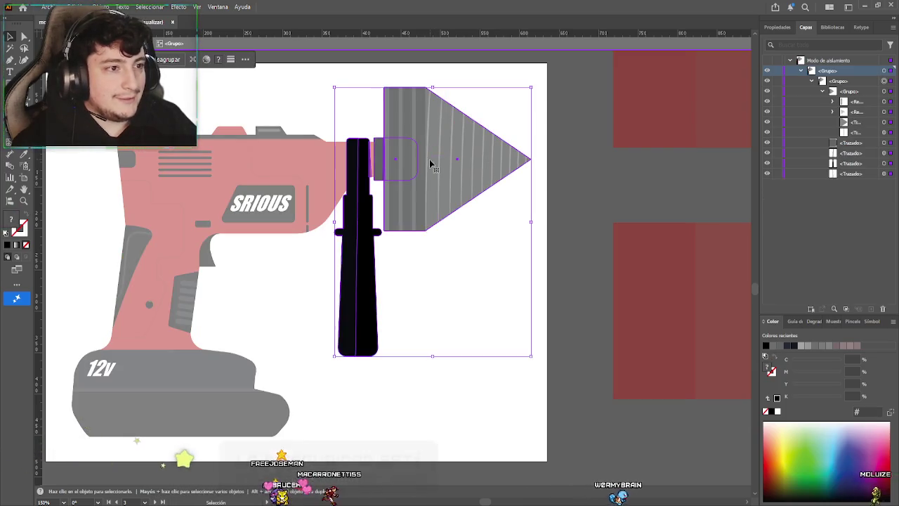
double_click(429, 146)
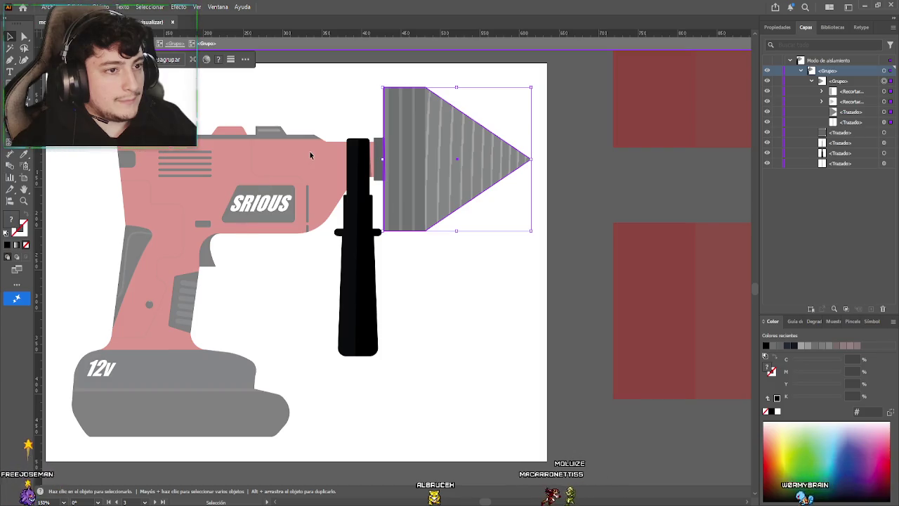
key("ctrl+shift+e")
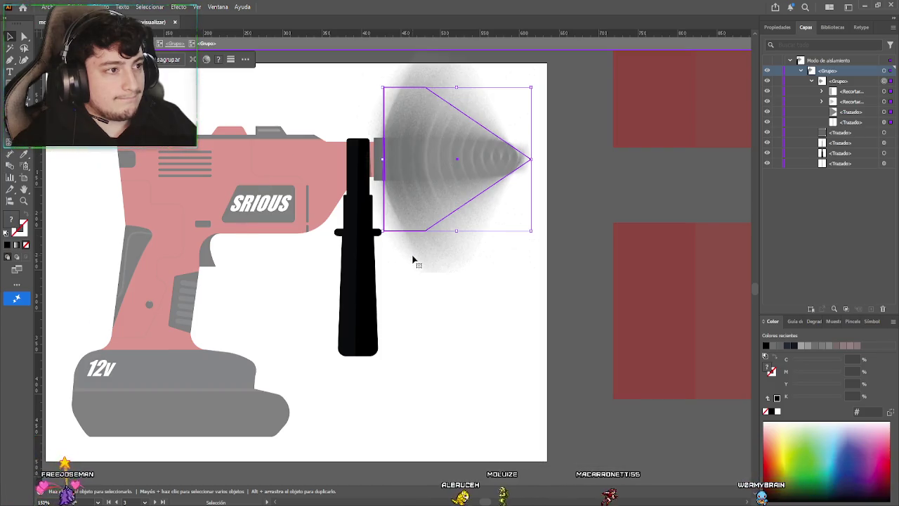
key("a")
key("ctrl+z")
key("v")
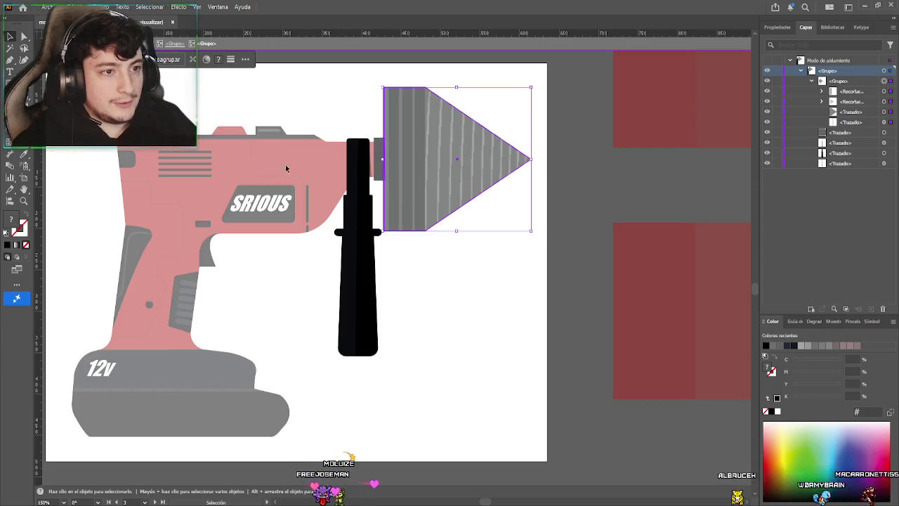
key("ctrl+shift+e")
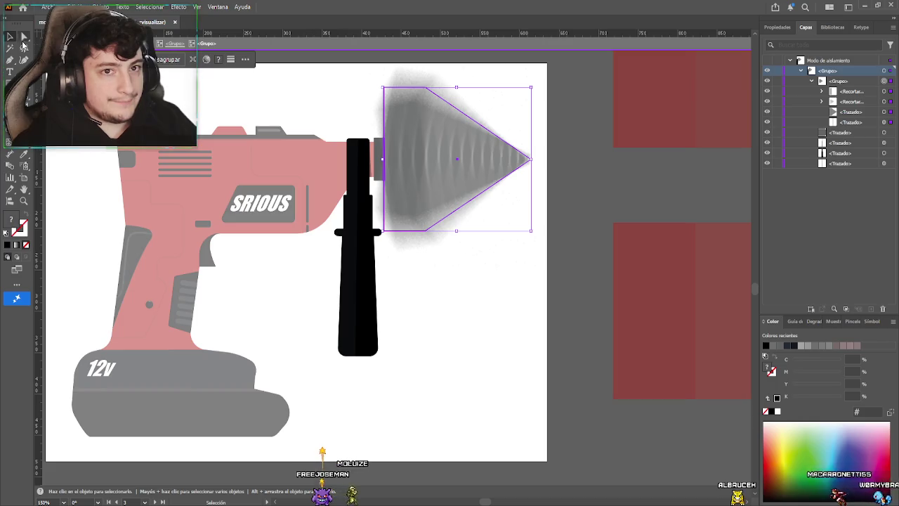
key("Escape")
scroll(361, 248, "down", 5)
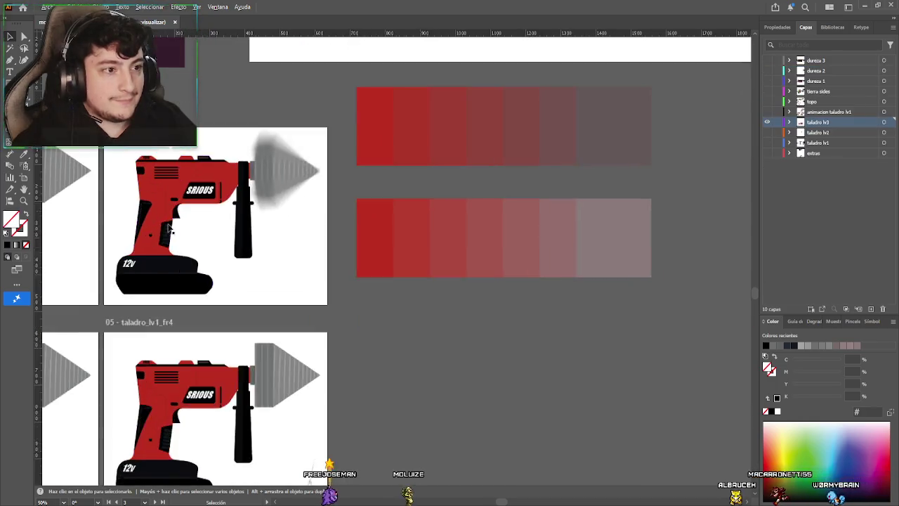
Select the blurred fr2 drill and cut it out of frame fr2
scroll(361, 248, "up", 2)
scroll(361, 248, "down", 1)
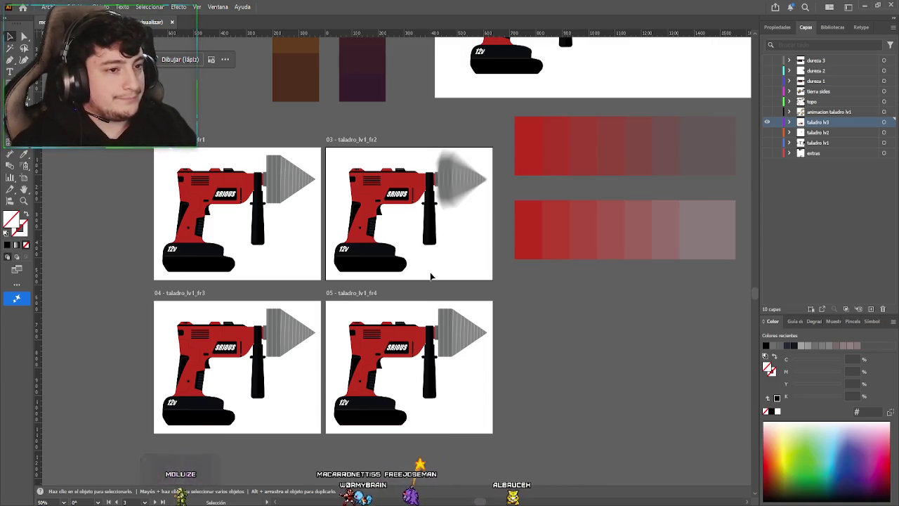
left_click(457, 177)
left_click(490, 285)
left_click_drag(447, 187, 446, 342)
key("ctrl+z")
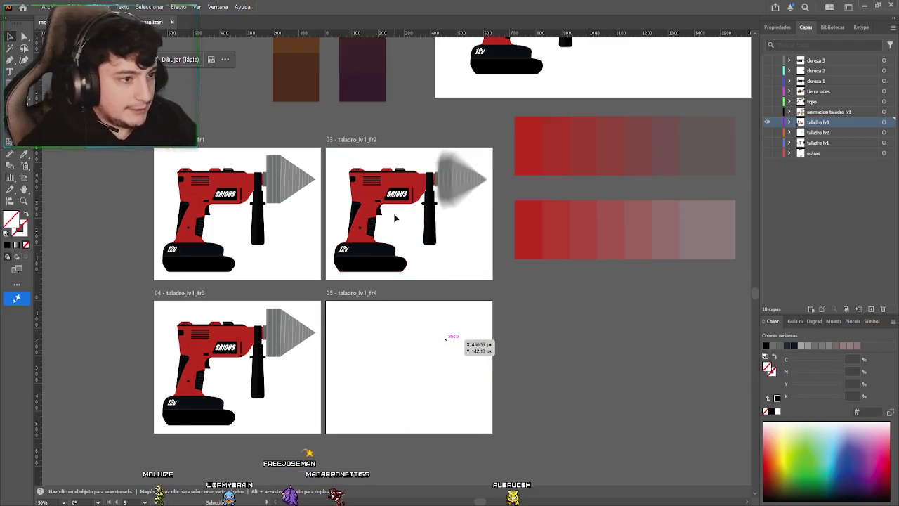
left_click_drag(412, 201, 396, 202)
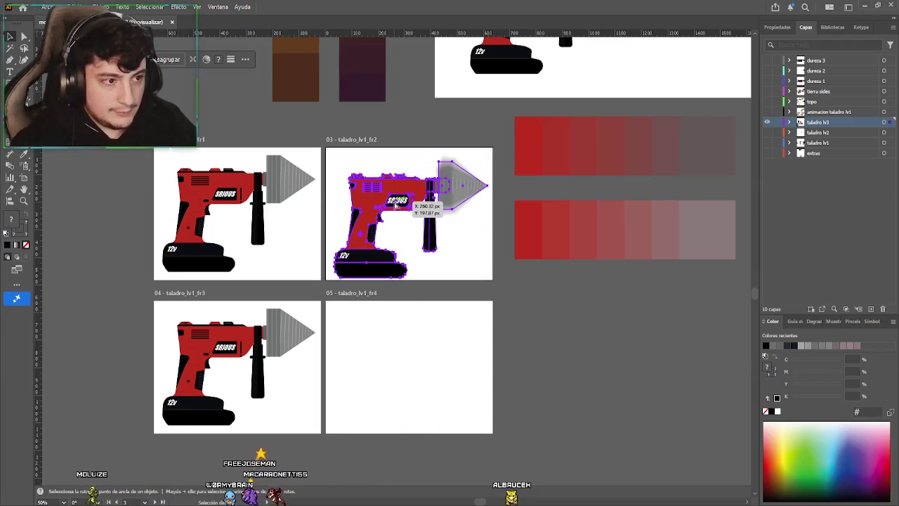
key("a")
key("Delete")
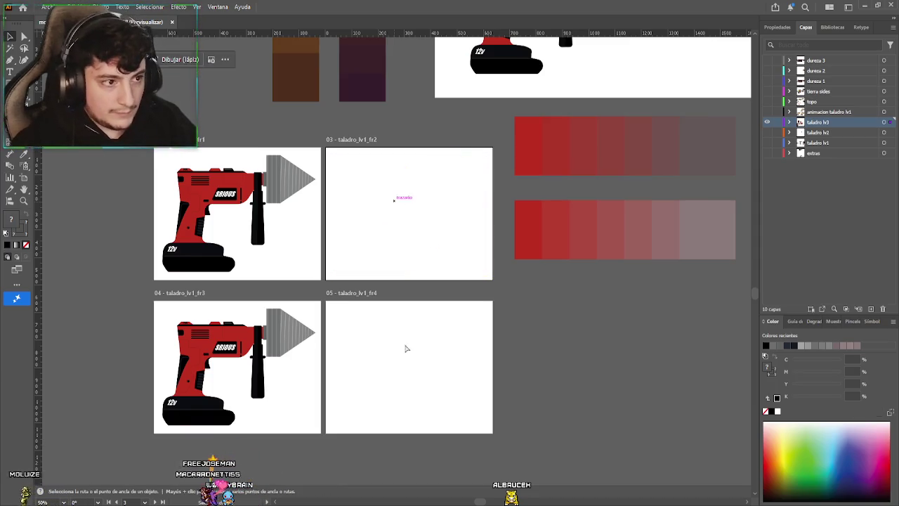
Paste the blurred drill into fr4 and paste unblurred copies in place into fr3 and fr2
key("ctrl+v")
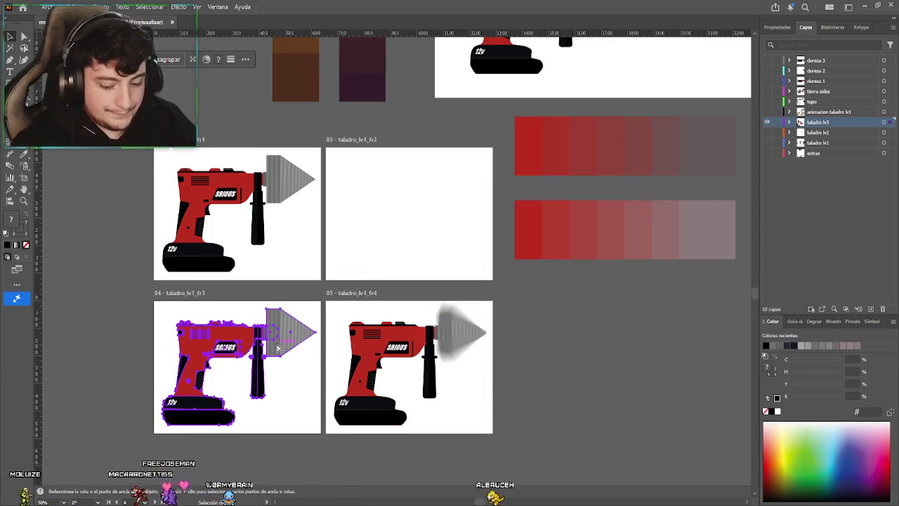
key("Delete")
key("ctrl+shift+v")
left_click(239, 354)
key("ctrl+shift+v")
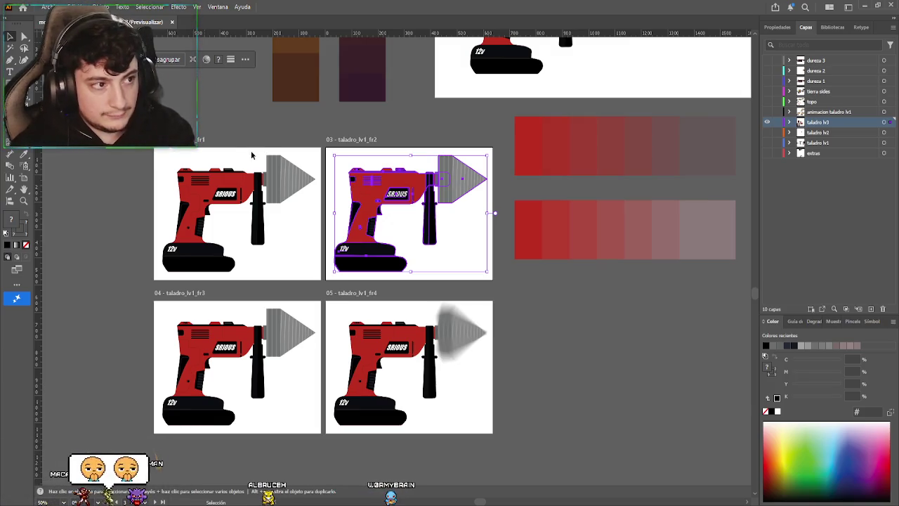
Undo the whole-drill blur on fr2 and isolate down to its grey bit cone
key("ctrl+shift+e")
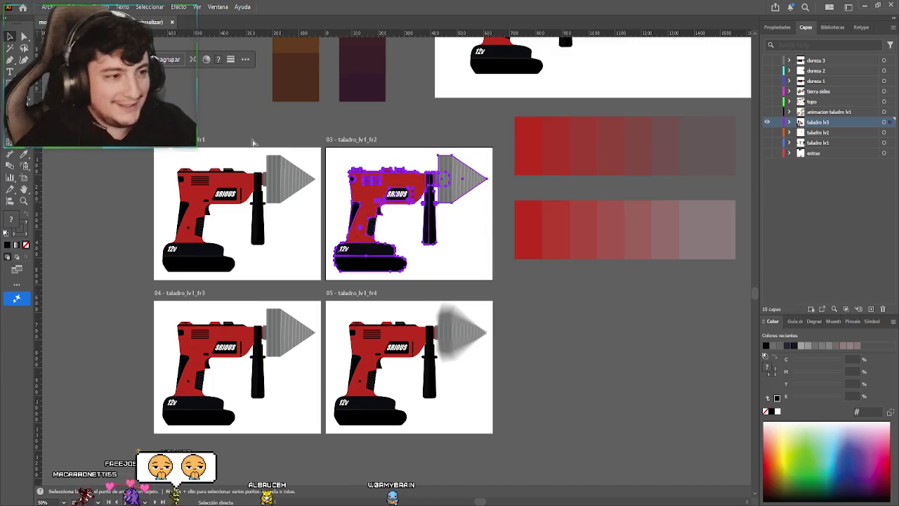
key("ctrl+z")
double_click(469, 175)
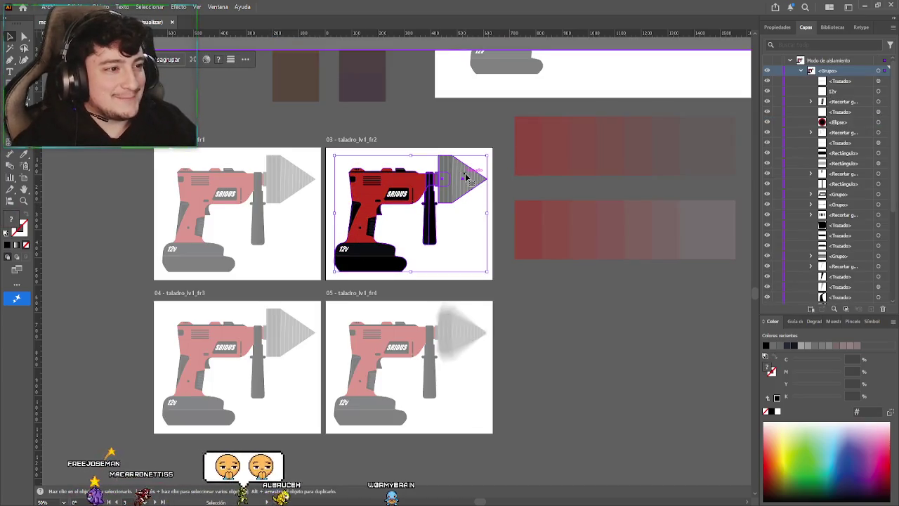
double_click(469, 176)
double_click(466, 176)
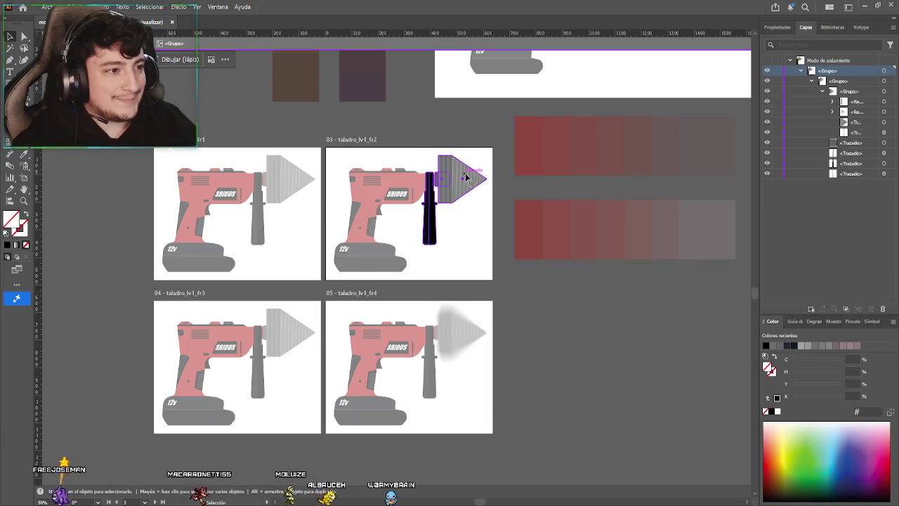
double_click(466, 175)
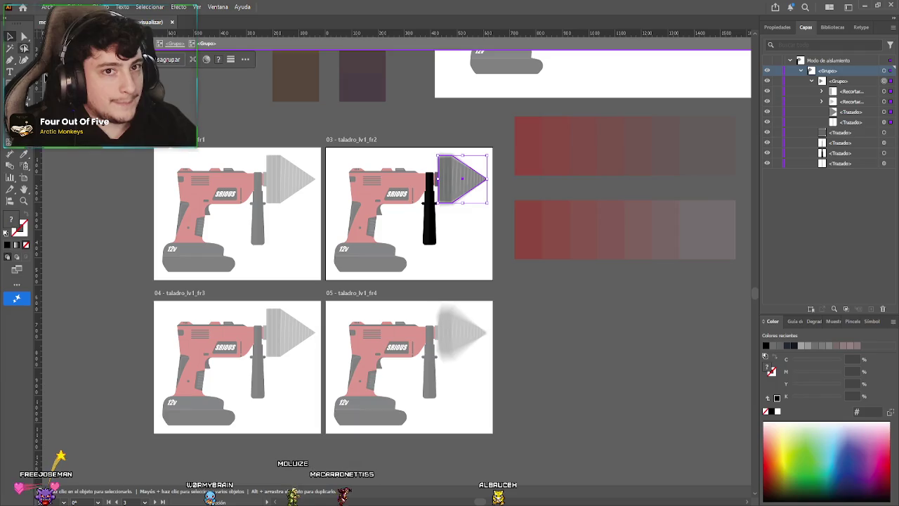
double_click(129, 162)
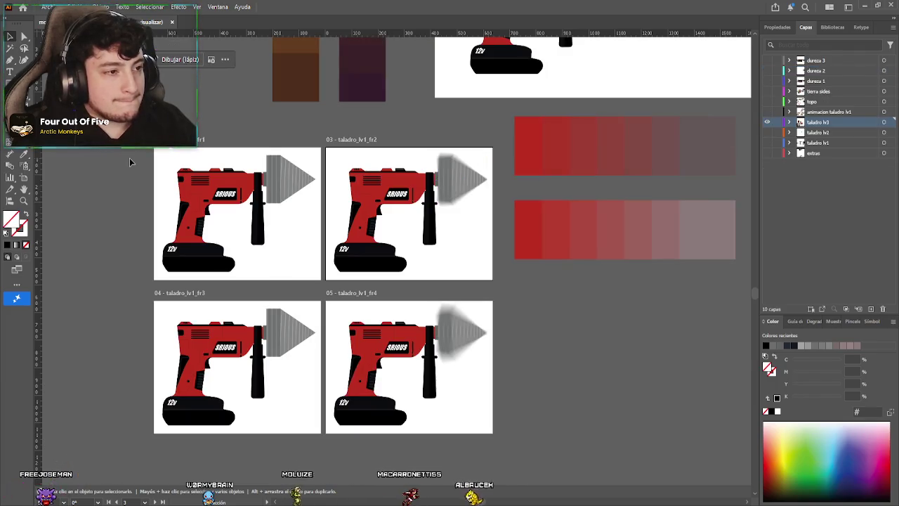
double_click(461, 179)
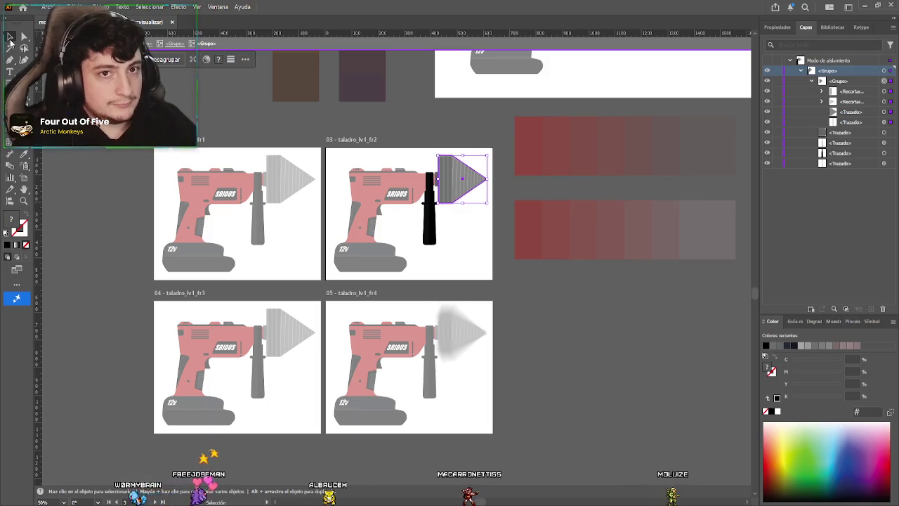
Isolate and select the fr3 drill's grey bit cone for blurring, then exit isolation
key("Escape")
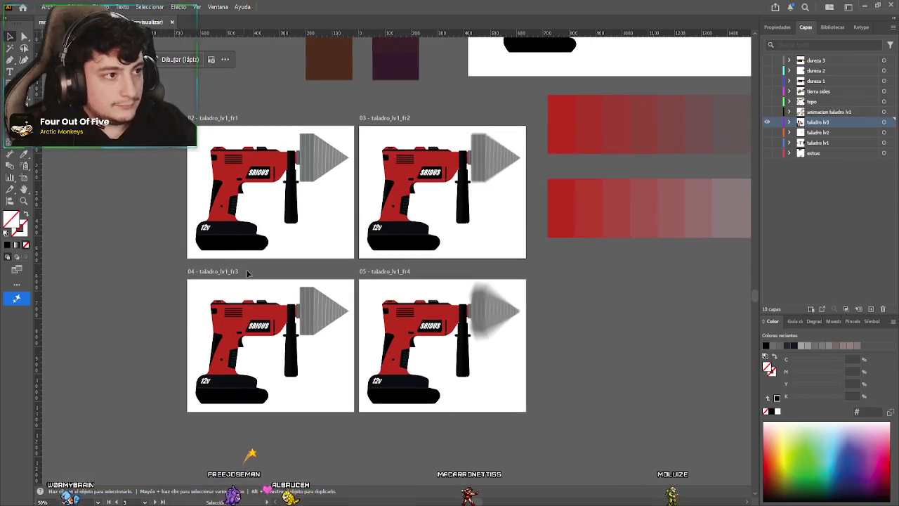
double_click(332, 314)
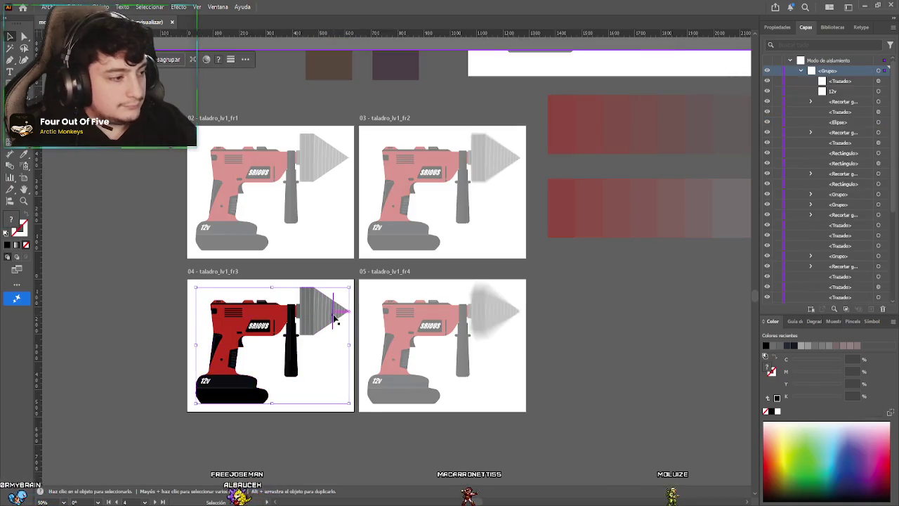
double_click(334, 318)
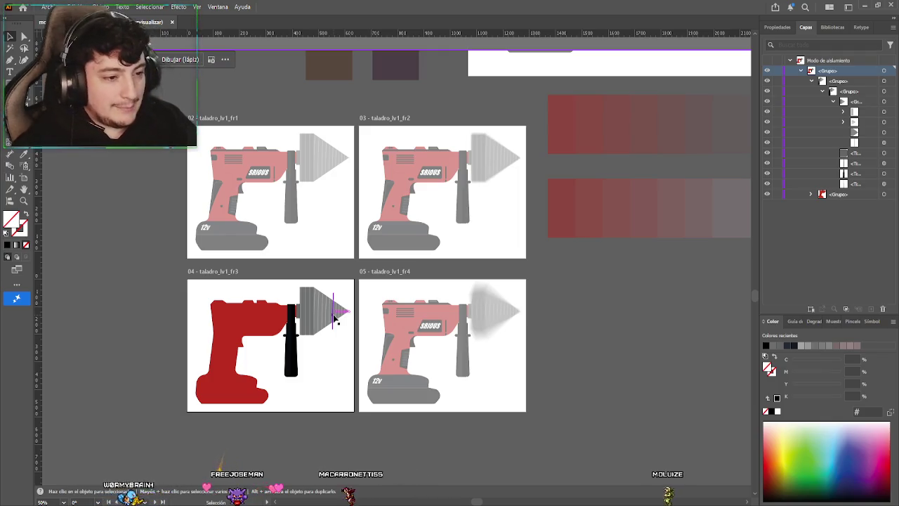
double_click(336, 316)
left_click(338, 317)
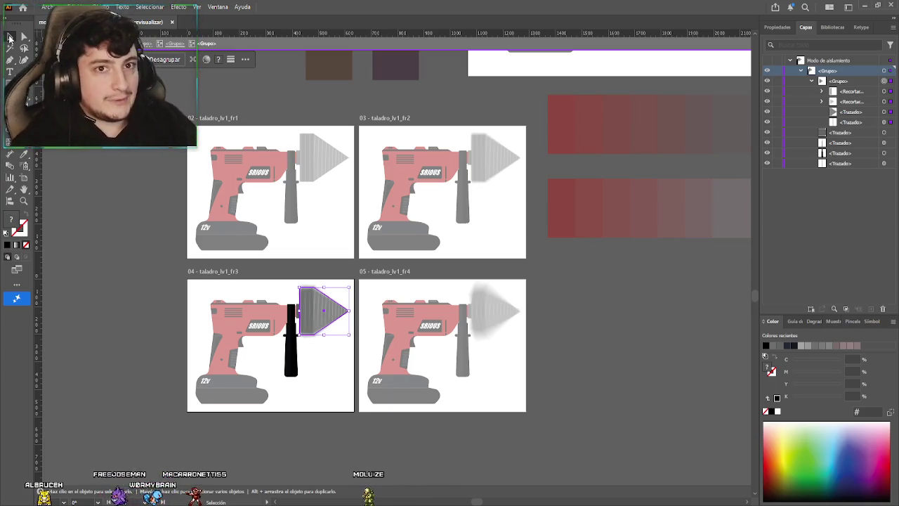
double_click(97, 169)
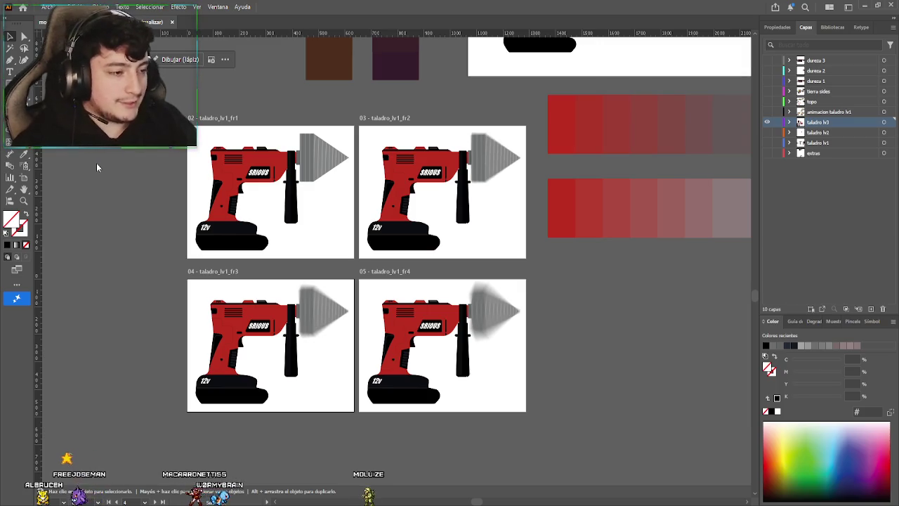
Nudge the grey cone bits in fr1 and fr2 up until each sits against the drill nose
scroll(130, 293, "down", 2)
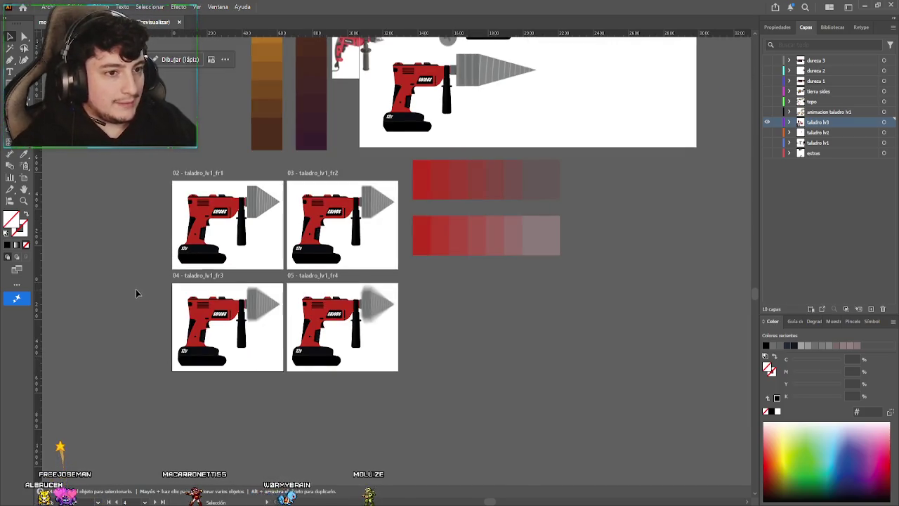
scroll(136, 289, "up", 2)
scroll(110, 289, "right", 1)
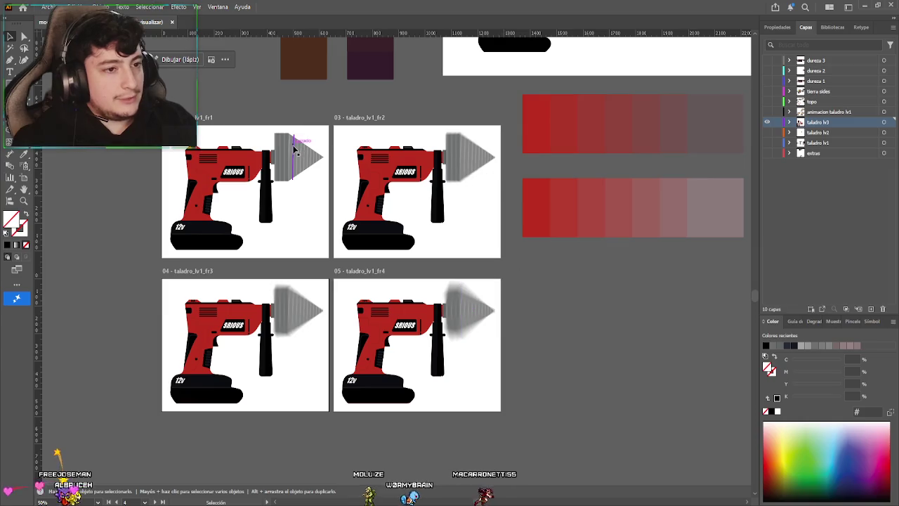
left_click_drag(294, 148, 298, 153)
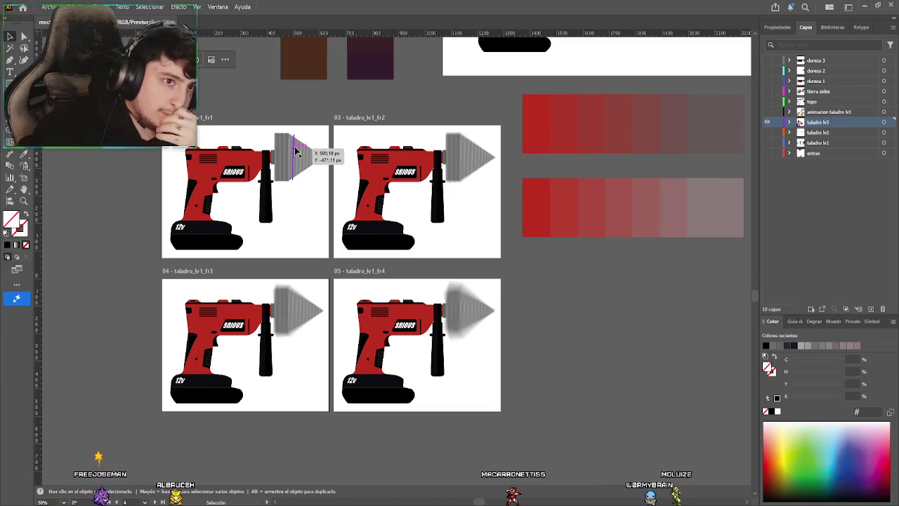
left_click_drag(297, 151, 301, 147)
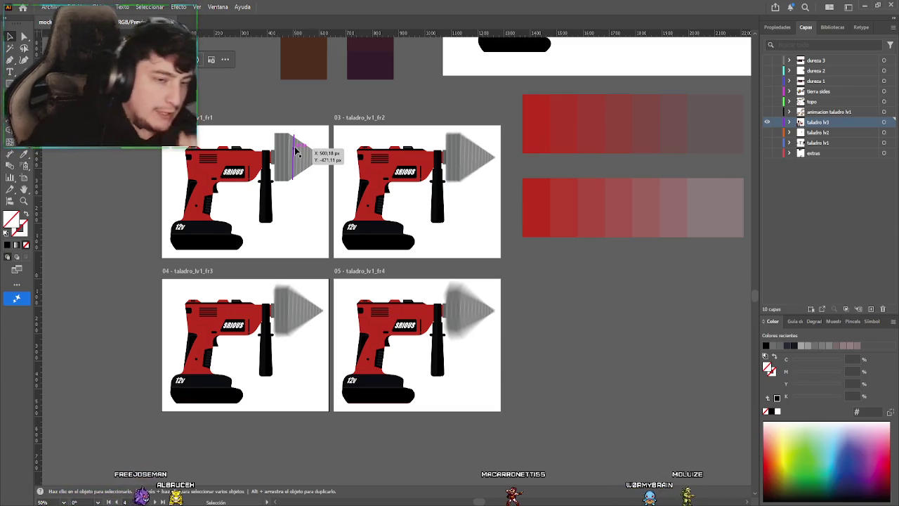
left_click_drag(484, 167, 485, 163)
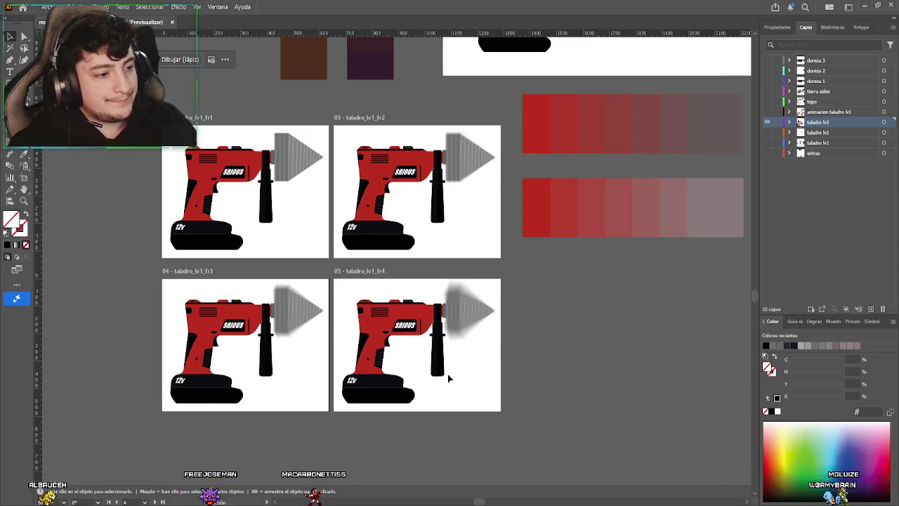
scroll(88, 246, "left", 1)
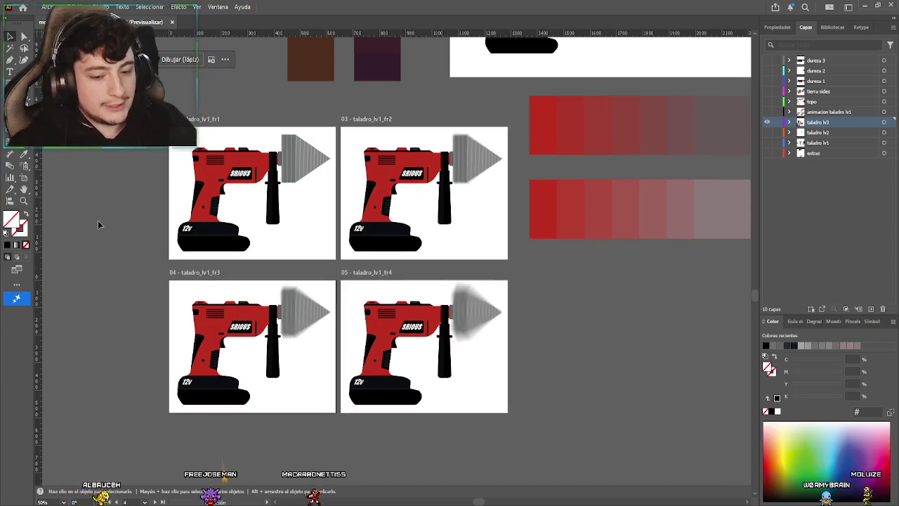
key("a")
scroll(77, 224, "right", 1)
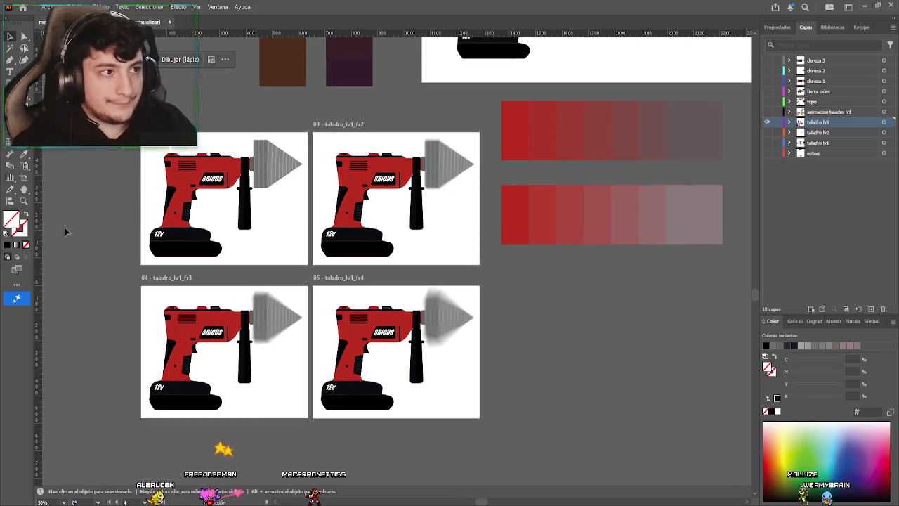
scroll(246, 288, "down", 3)
scroll(380, 292, "up", 1)
scroll(366, 298, "left", 1)
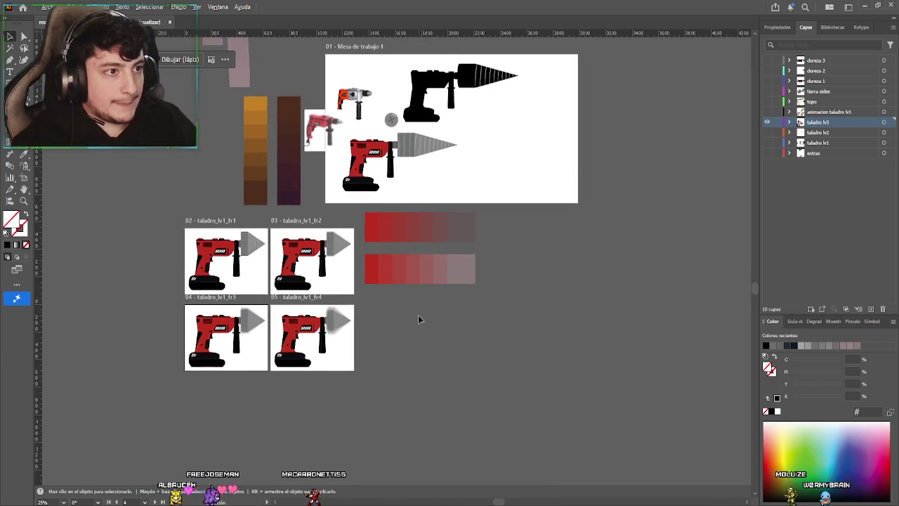
scroll(421, 317, "up", 1)
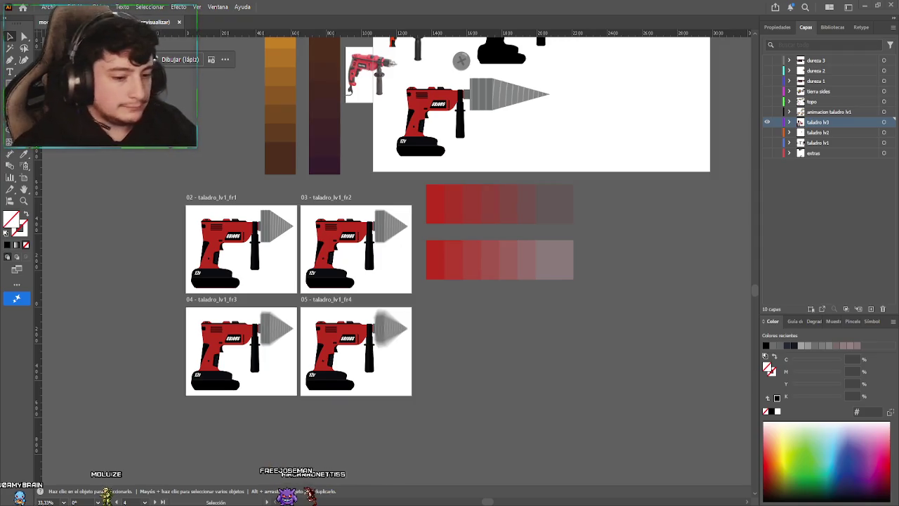
scroll(421, 346, "down", 1)
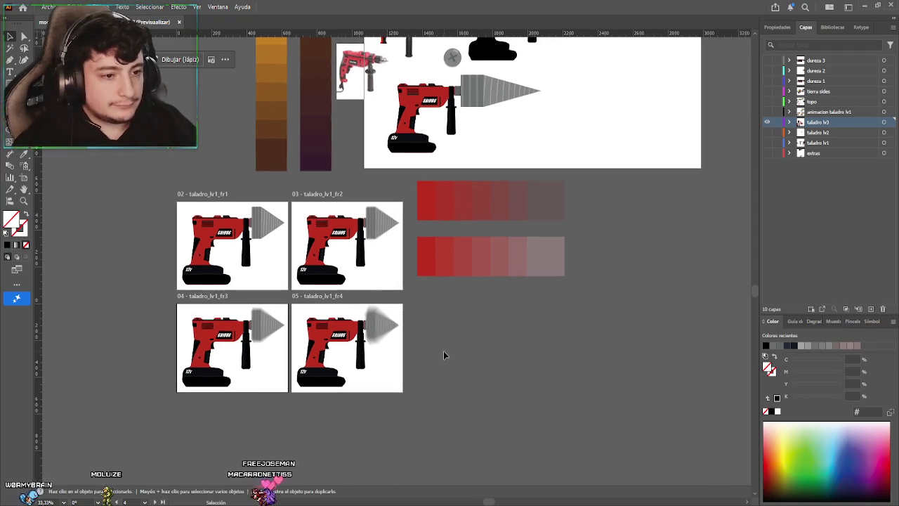
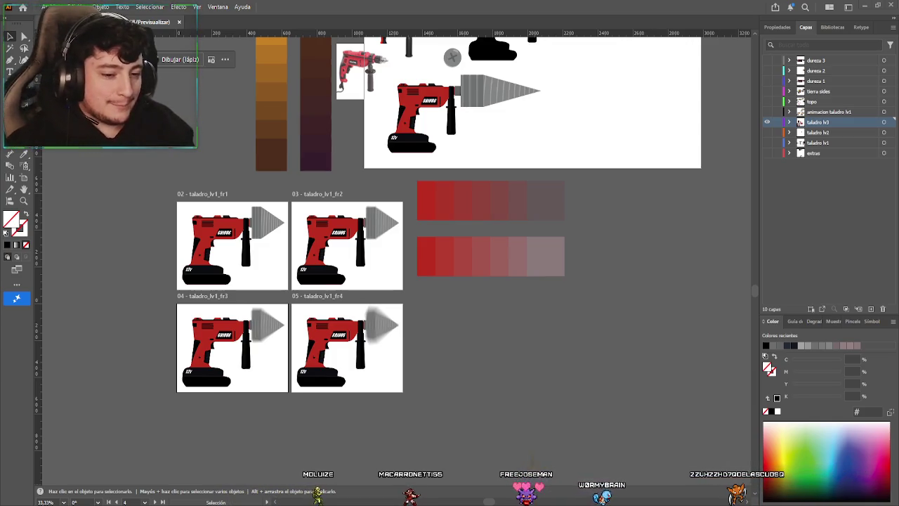
left_click_drag(466, 364, 488, 360)
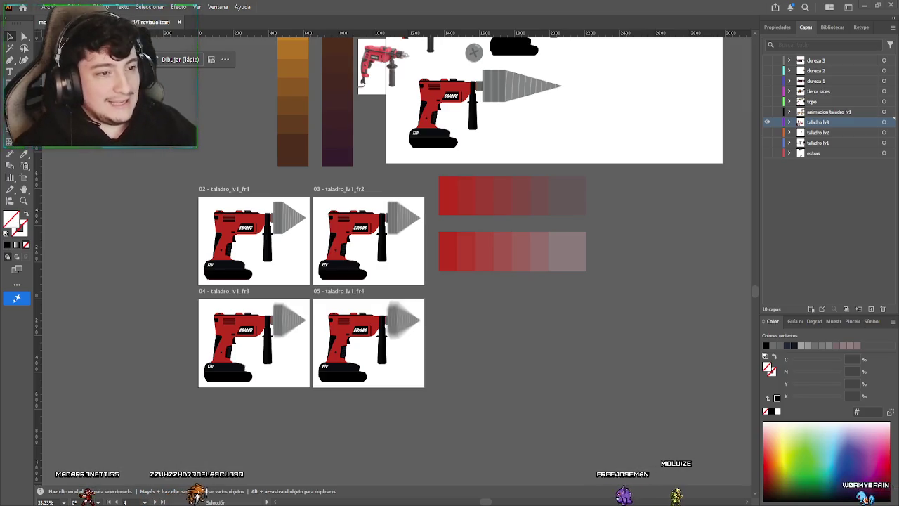
mouse_move(602, 170)
left_mouse_down()
mouse_move(495, 340)
mouse_move(500, 351)
left_mouse_up()
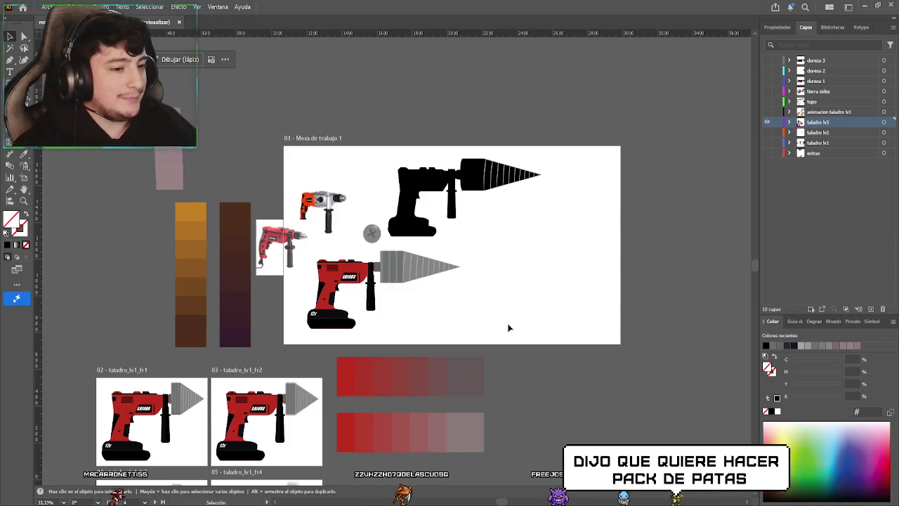
left_click_drag(507, 325, 562, 274)
scroll(568, 287, "down", 3)
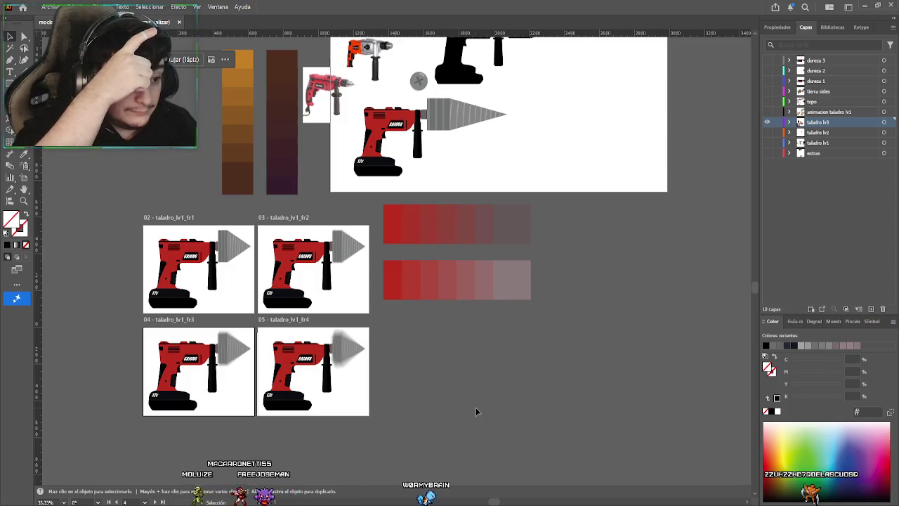
scroll(530, 360, "up", 3)
scroll(531, 361, "right", 3)
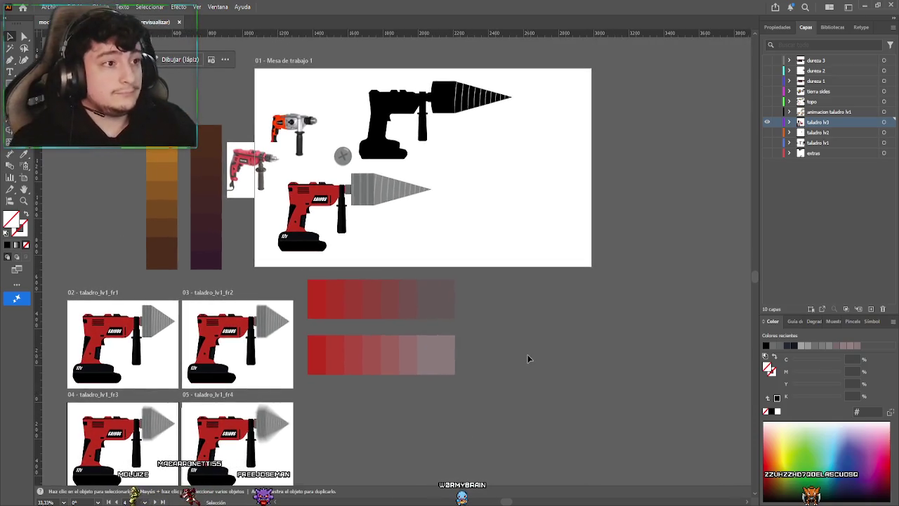